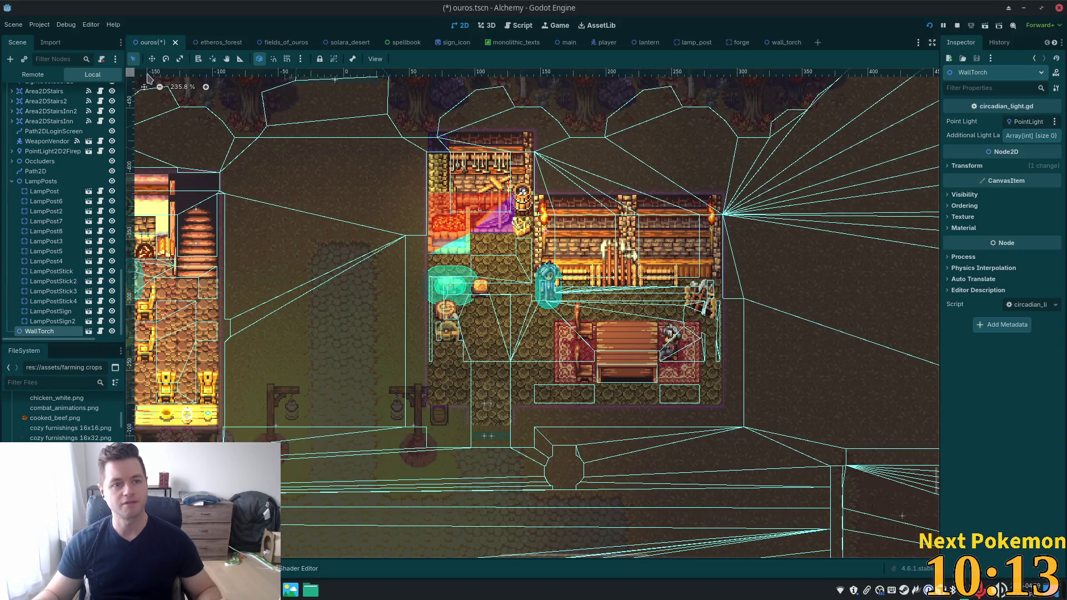
# Move WallTorch under the Interior group and place it on the shop's back wall
pyautogui.press('w')
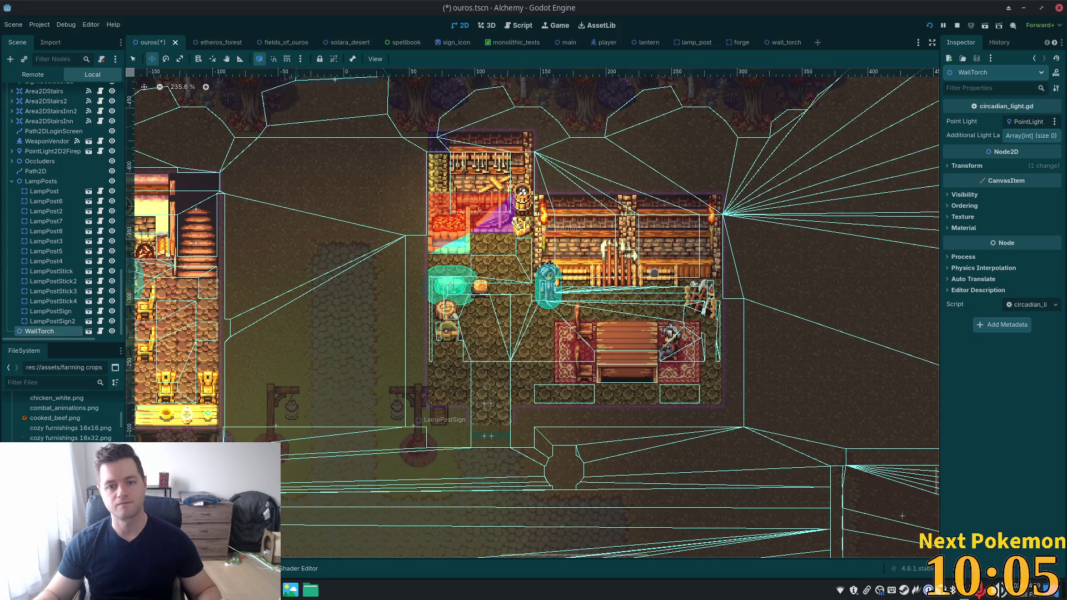
pyautogui.moveTo(654, 272)
pyautogui.mouseDown()
pyautogui.moveTo(655, 287)
pyautogui.moveTo(666, 235)
pyautogui.moveTo(654, 271)
pyautogui.mouseUp()
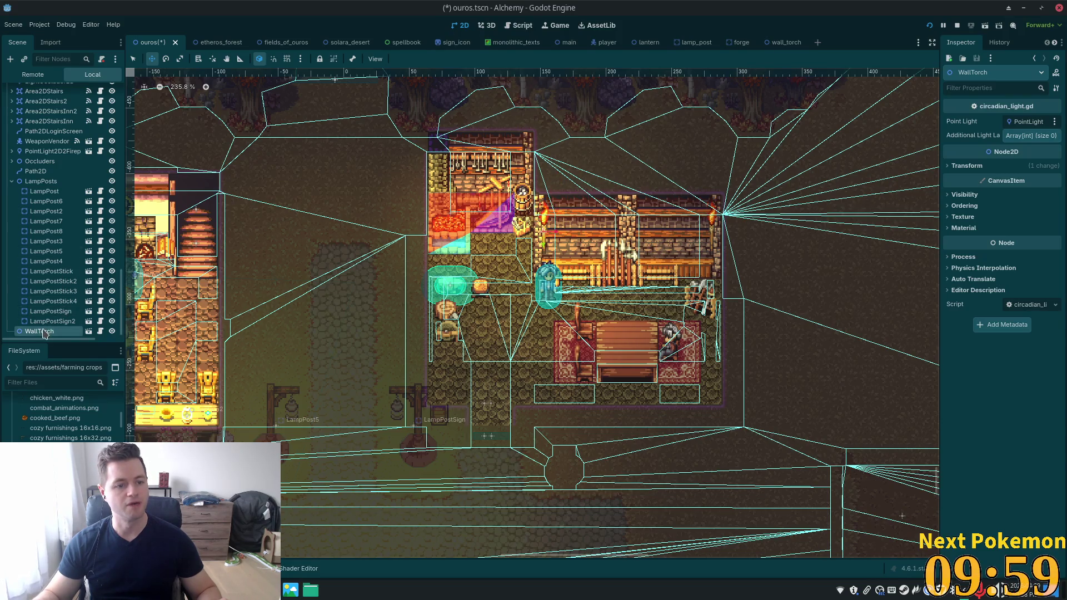
pyautogui.moveTo(44, 332)
pyautogui.mouseDown()
pyautogui.moveTo(56, 102)
pyautogui.moveTo(61, 191)
pyautogui.moveTo(105, 219)
pyautogui.mouseUp()
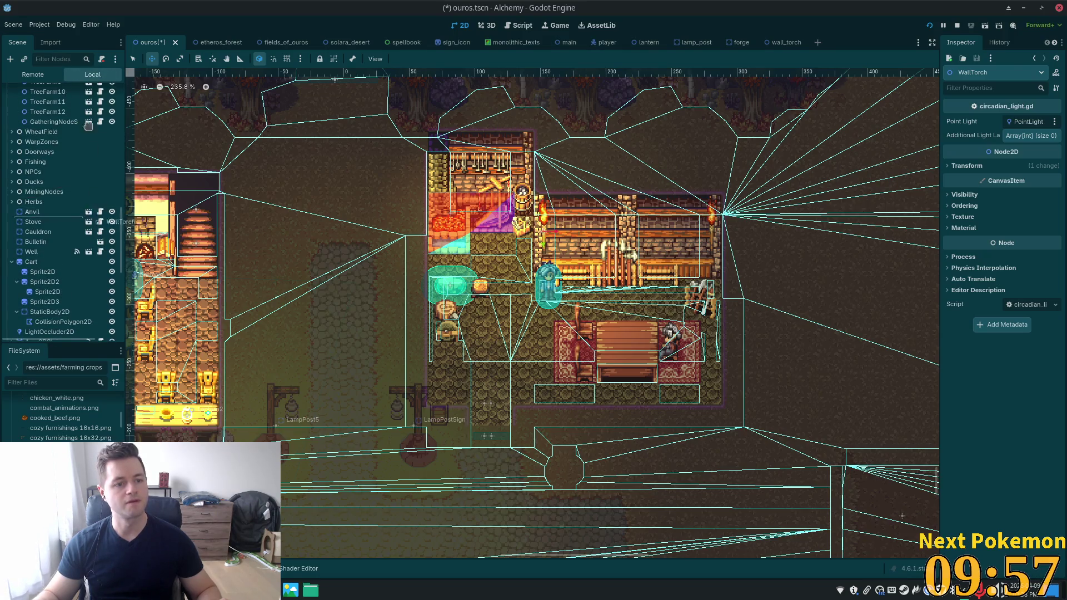
pyautogui.moveTo(88, 126)
pyautogui.mouseDown()
pyautogui.moveTo(72, 44)
pyautogui.moveTo(66, 300)
pyautogui.moveTo(41, 158)
pyautogui.mouseUp()
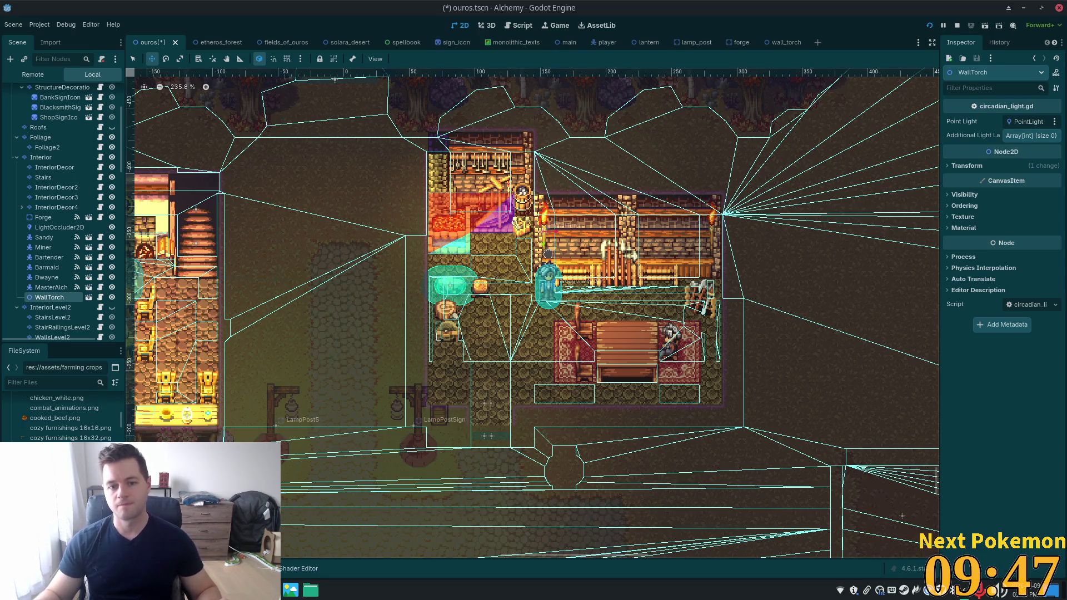
pyautogui.moveTo(603, 140)
pyautogui.mouseDown()
pyautogui.moveTo(634, 156)
pyautogui.moveTo(628, 113)
pyautogui.moveTo(614, 148)
pyautogui.moveTo(597, 144)
pyautogui.mouseUp()
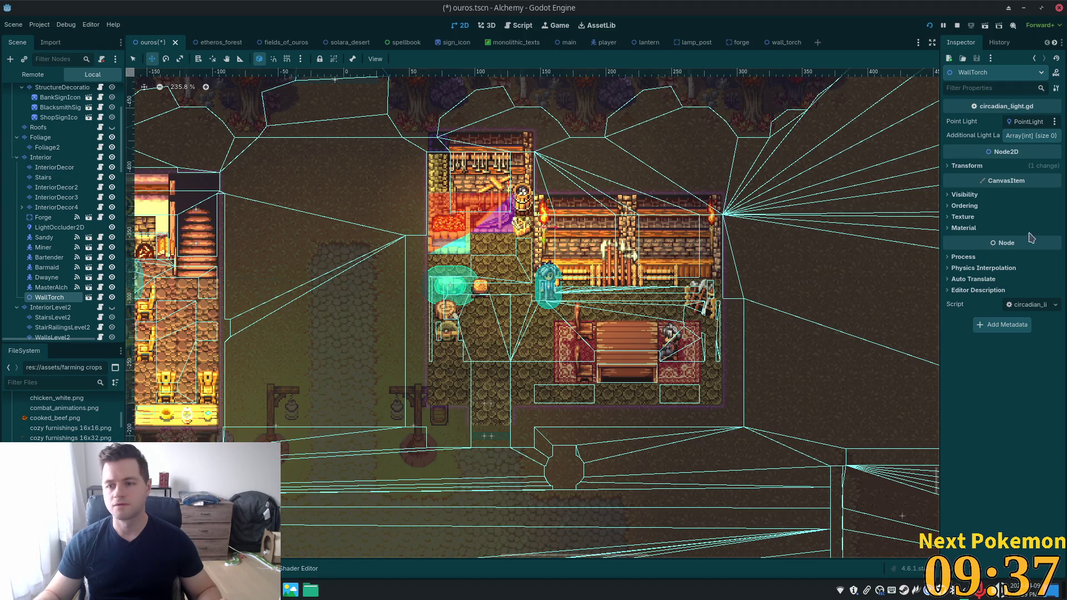
# Enable Y Sort on WallTorch, set its Z Index to 1, and save ouros
pyautogui.click(958, 207)
pyautogui.click(1019, 245)
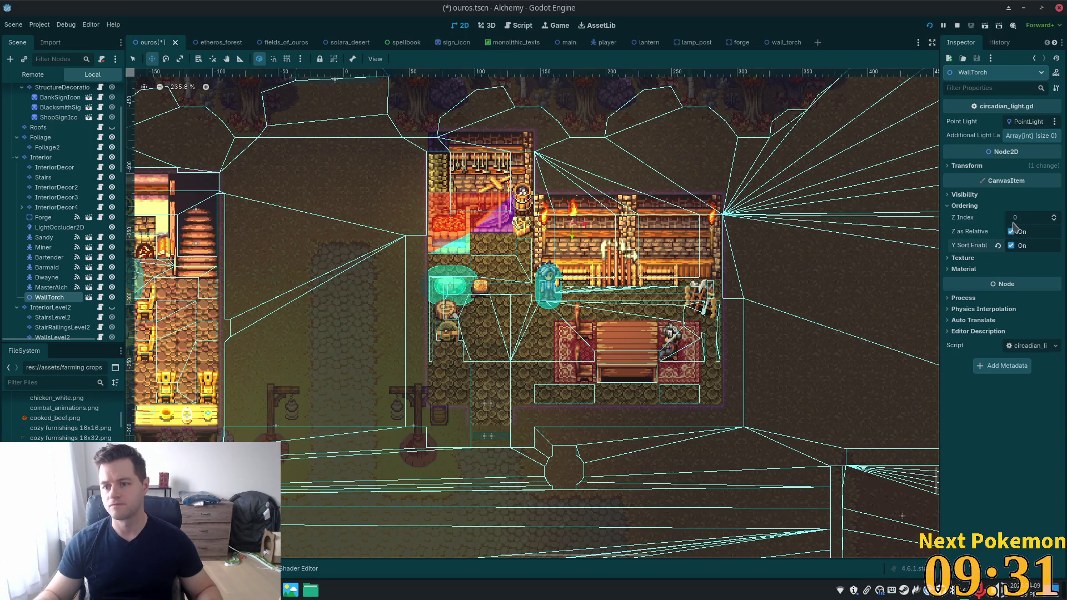
pyautogui.moveTo(1013, 223); pyautogui.dragTo(1017, 222)
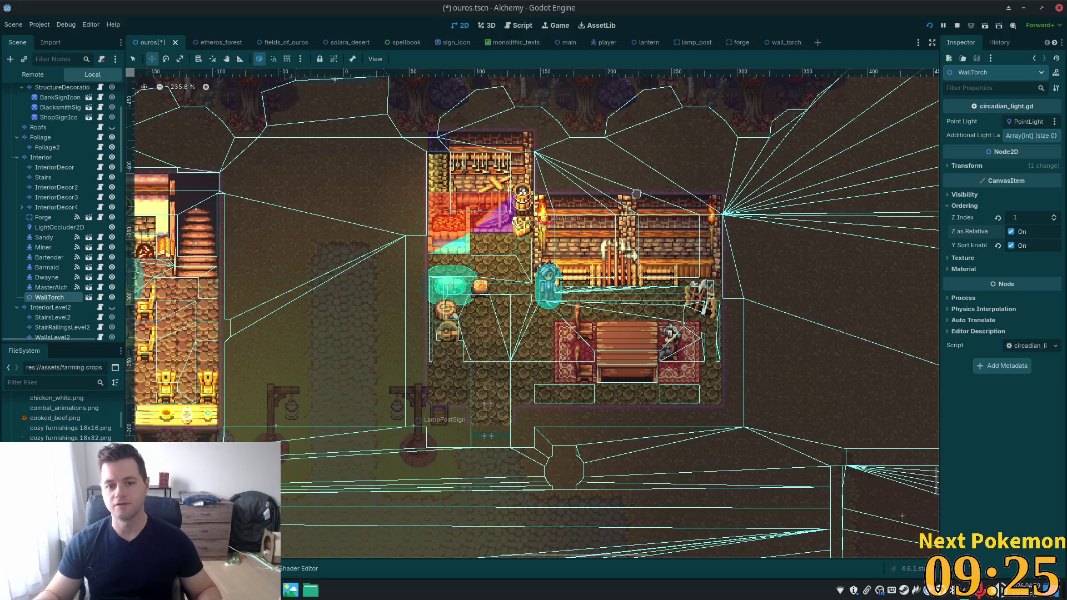
pyautogui.scroll(5, 589, 186)
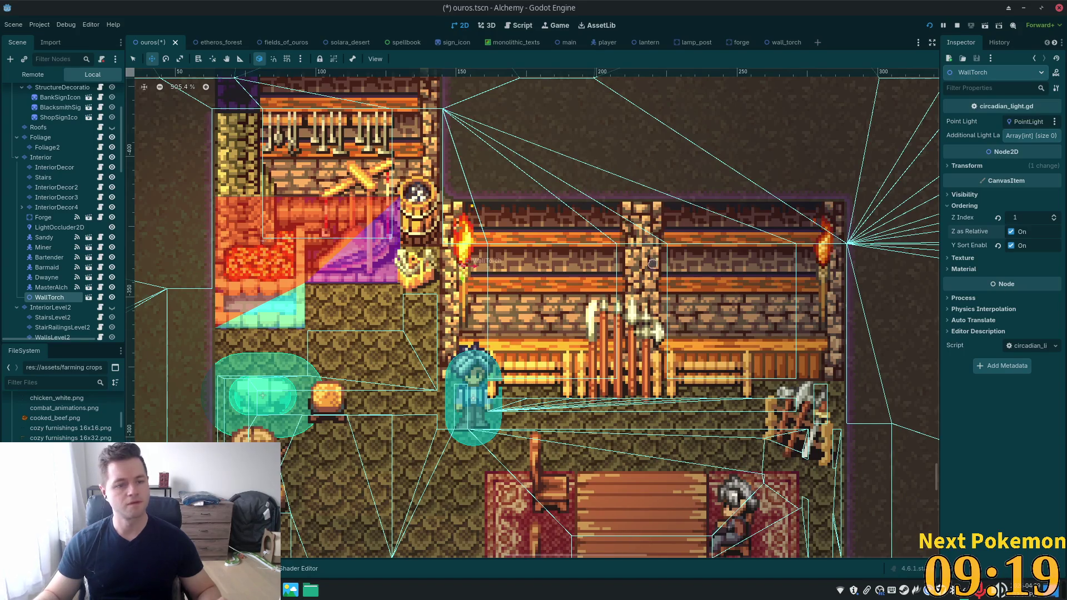
pyautogui.hotkey('ctrl', 's')
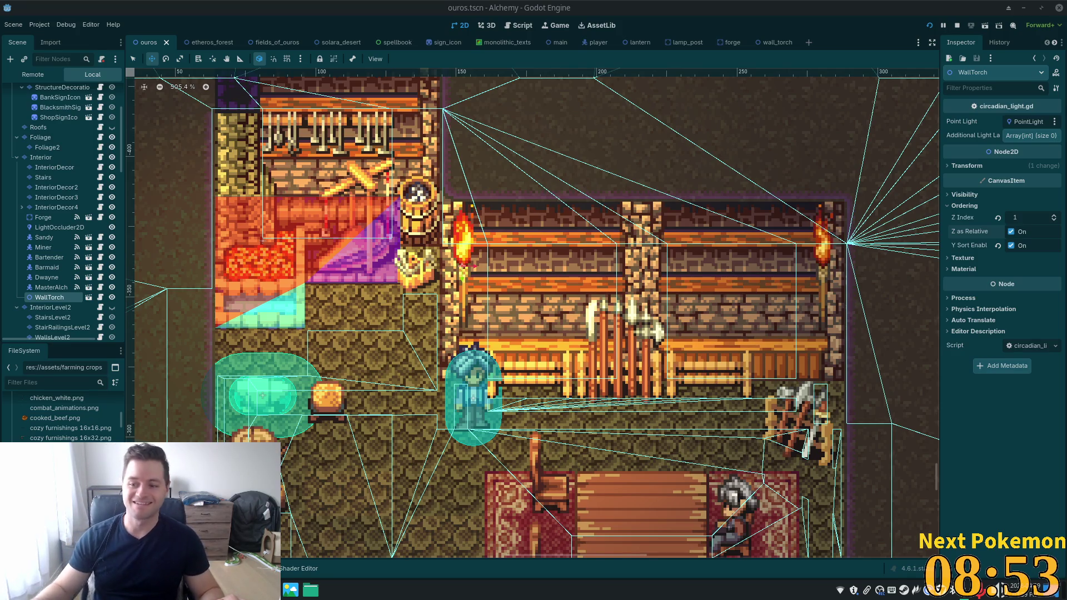
pyautogui.moveTo(983, 229)
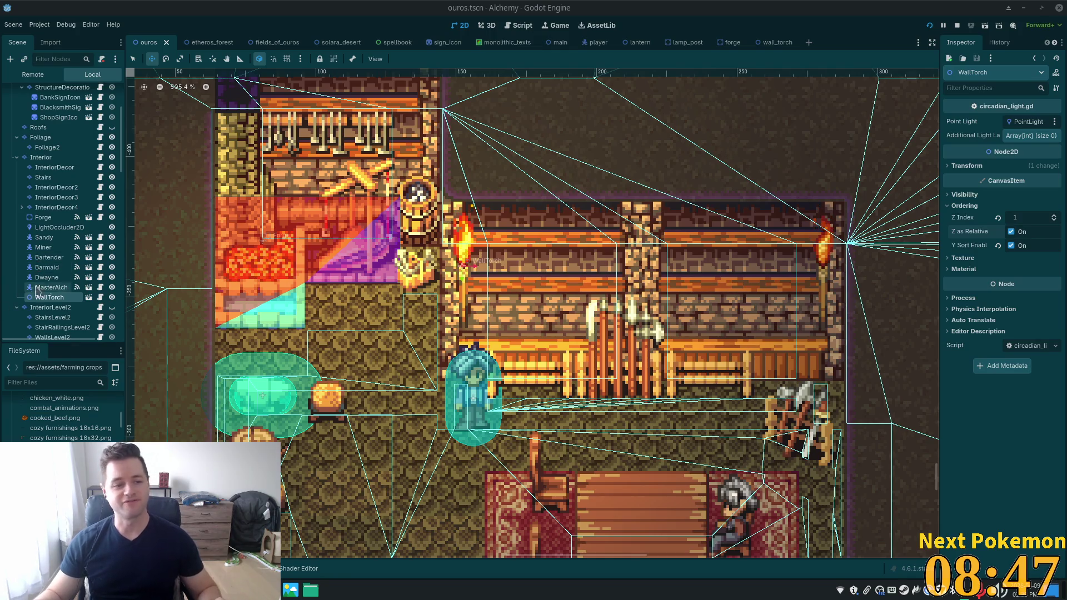
# Duplicate WallTorch and place WallTorch2 at the right end of the back wall
pyautogui.hotkey('ctrl', 'd')
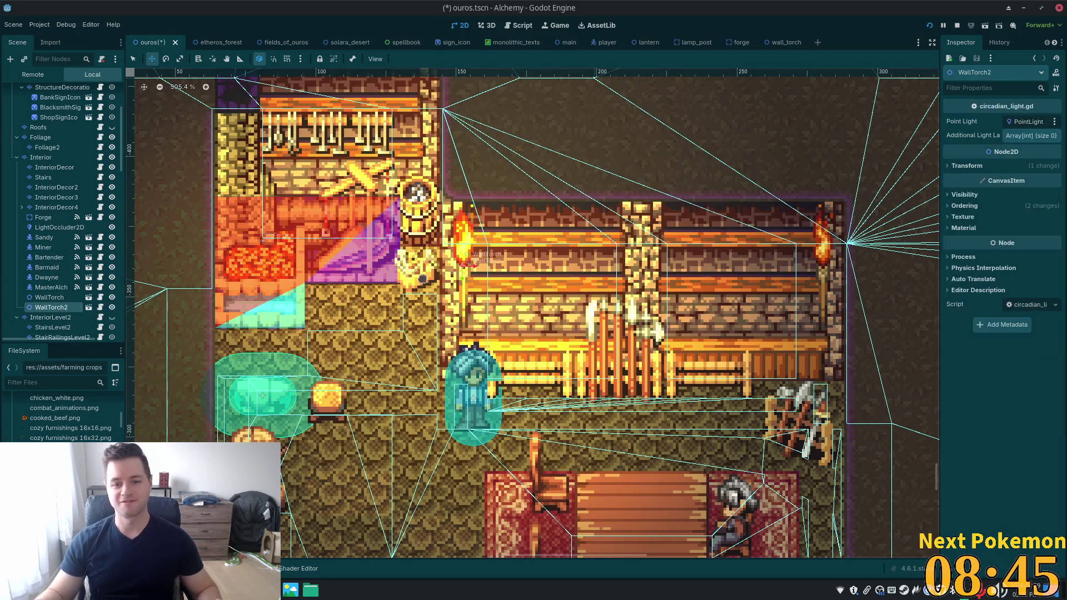
pyautogui.moveTo(517, 270); pyautogui.dragTo(868, 285)
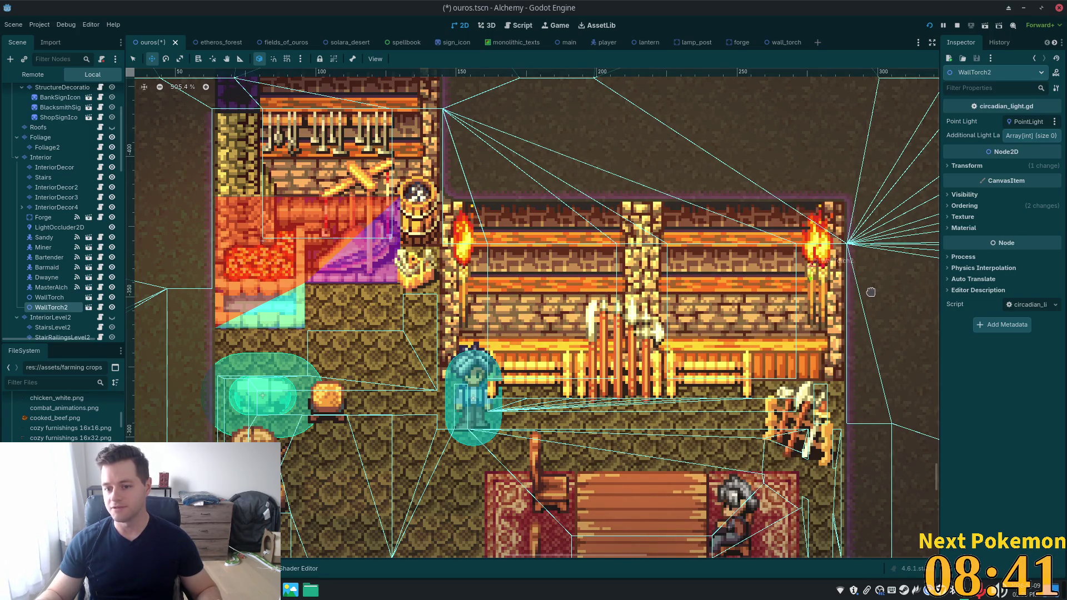
pyautogui.moveTo(872, 298); pyautogui.dragTo(879, 271)
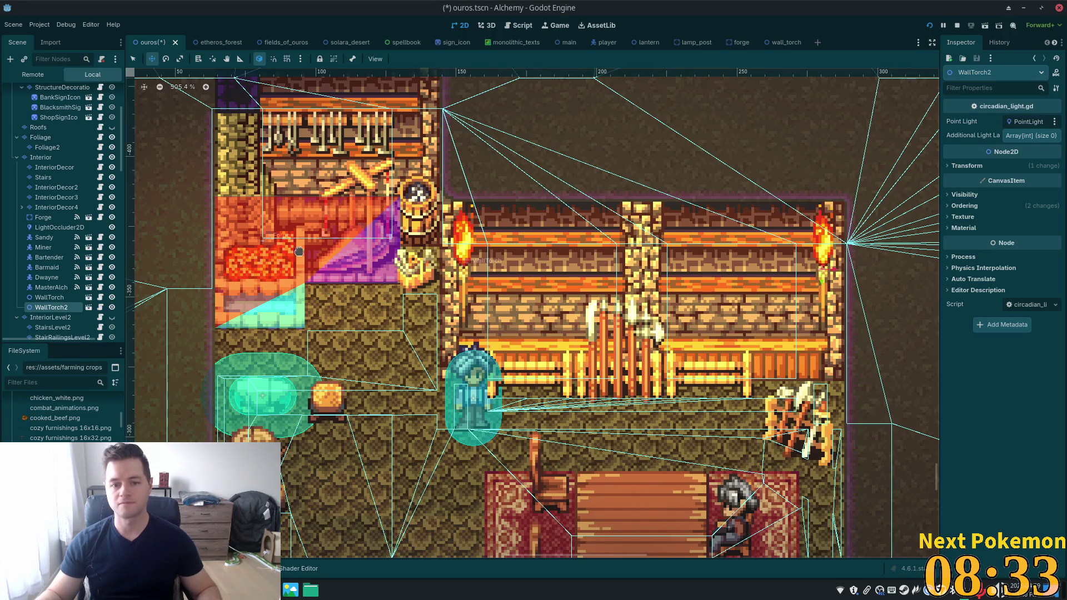
# Paint a 1x3 tile strip on InteriorDecor with the Rect tool and save the scene
pyautogui.click(45, 167)
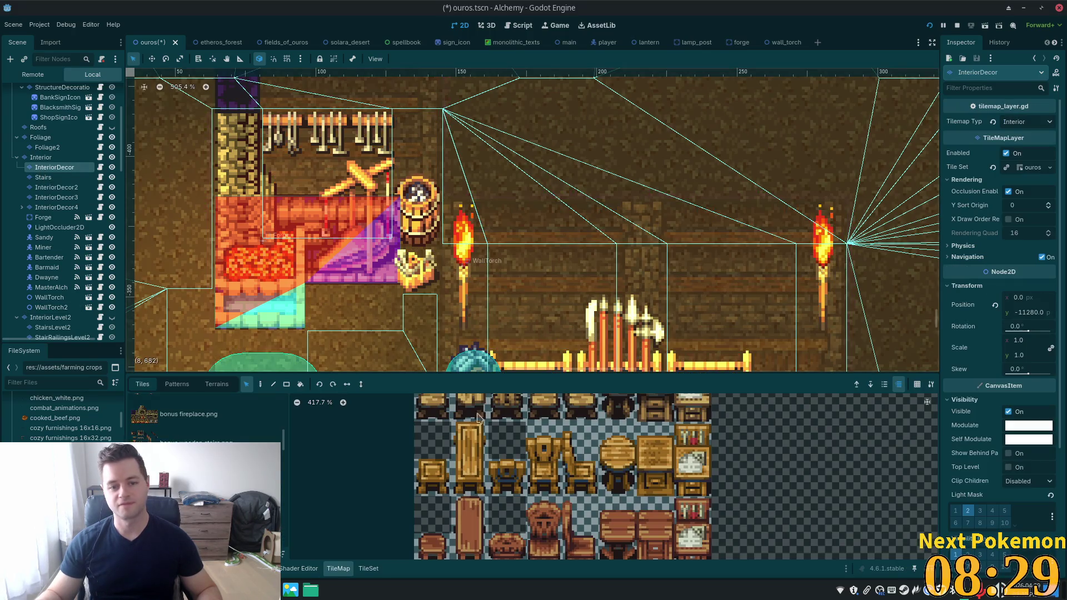
pyautogui.click(286, 384)
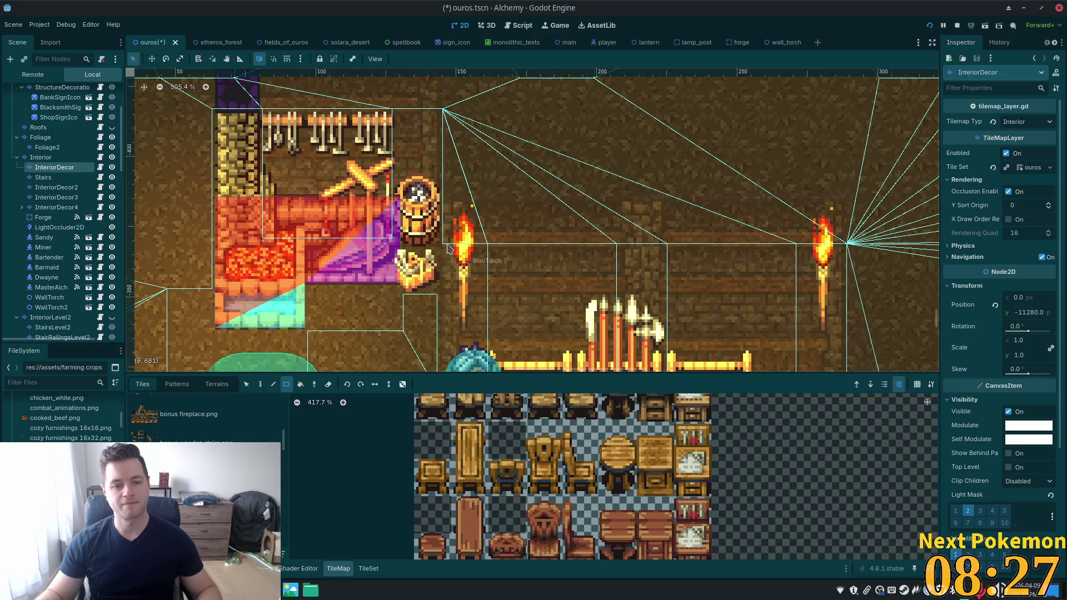
pyautogui.moveTo(449, 249); pyautogui.dragTo(472, 324)
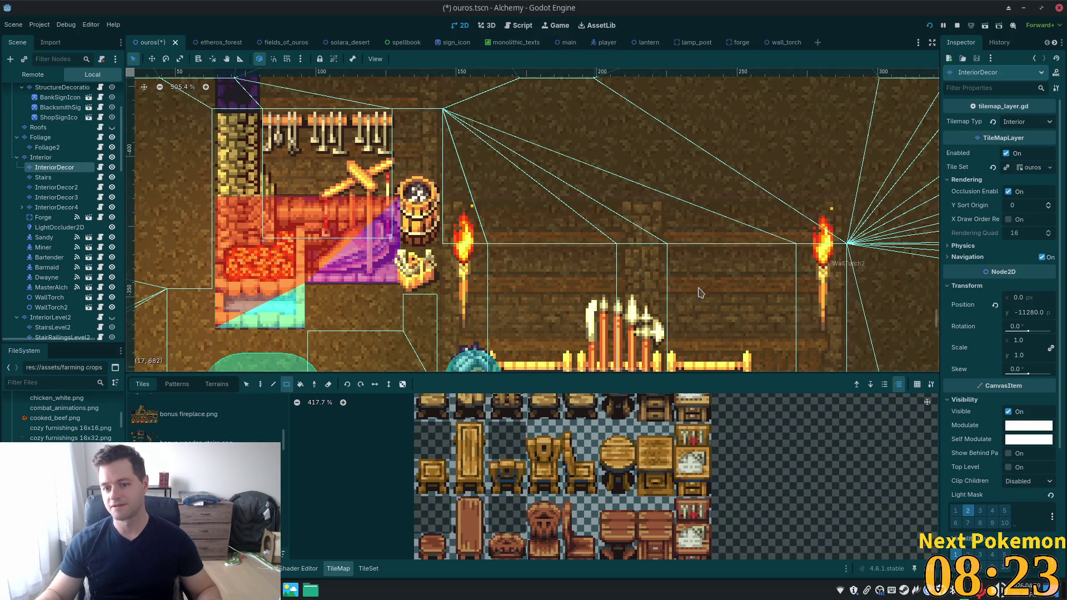
pyautogui.hotkey('ctrl', 's')
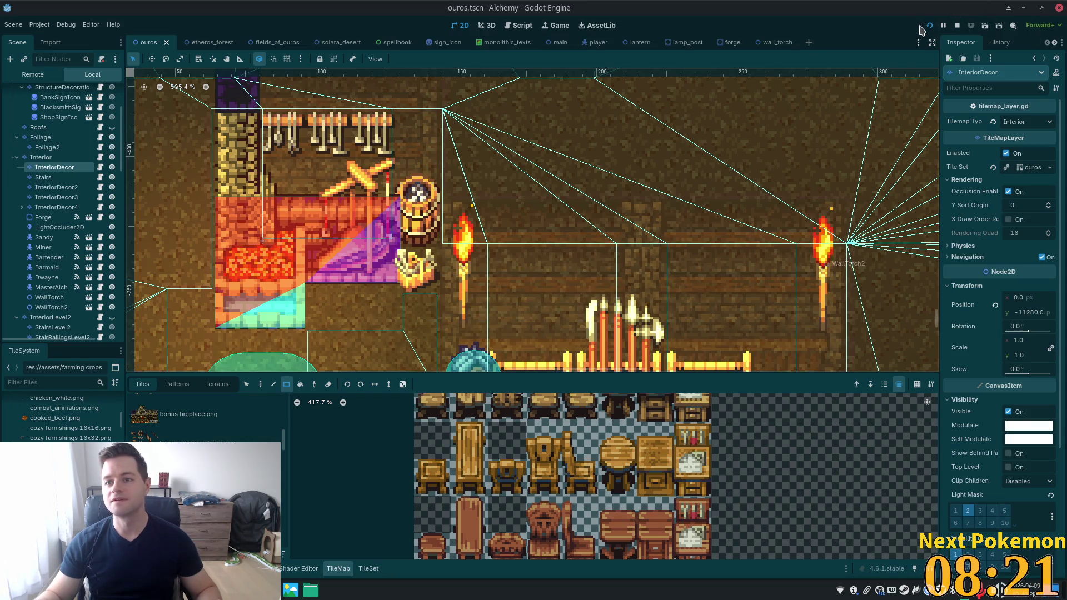
# Run the project and bring the second game window to the front
pyautogui.click(928, 25)
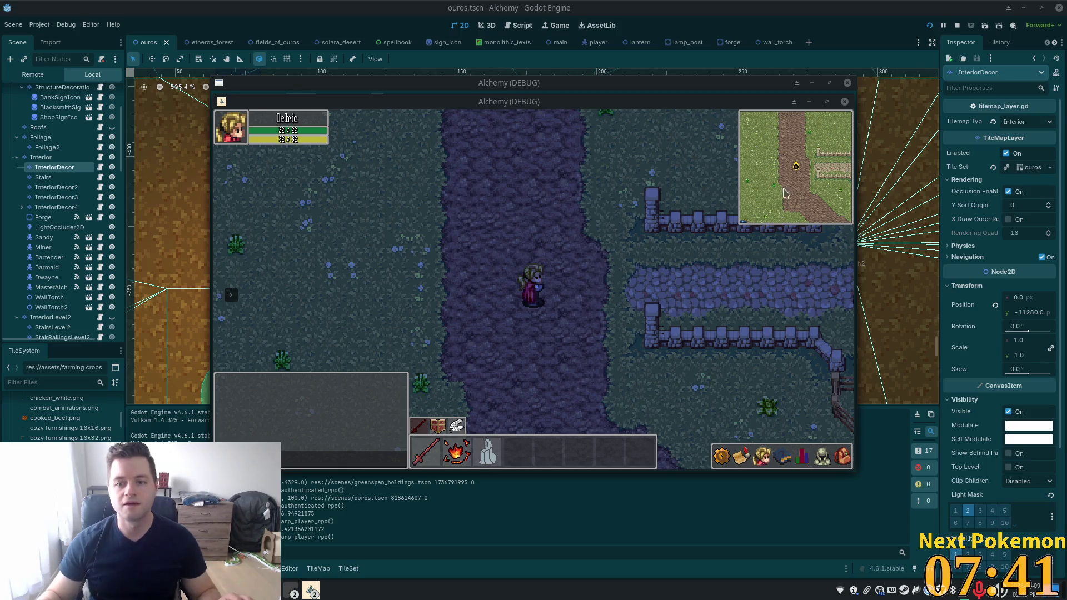
pyautogui.moveTo(581, 163)
pyautogui.mouseDown()
pyautogui.moveTo(612, 243)
pyautogui.moveTo(656, 302)
pyautogui.mouseUp()
pyautogui.click(625, 194)
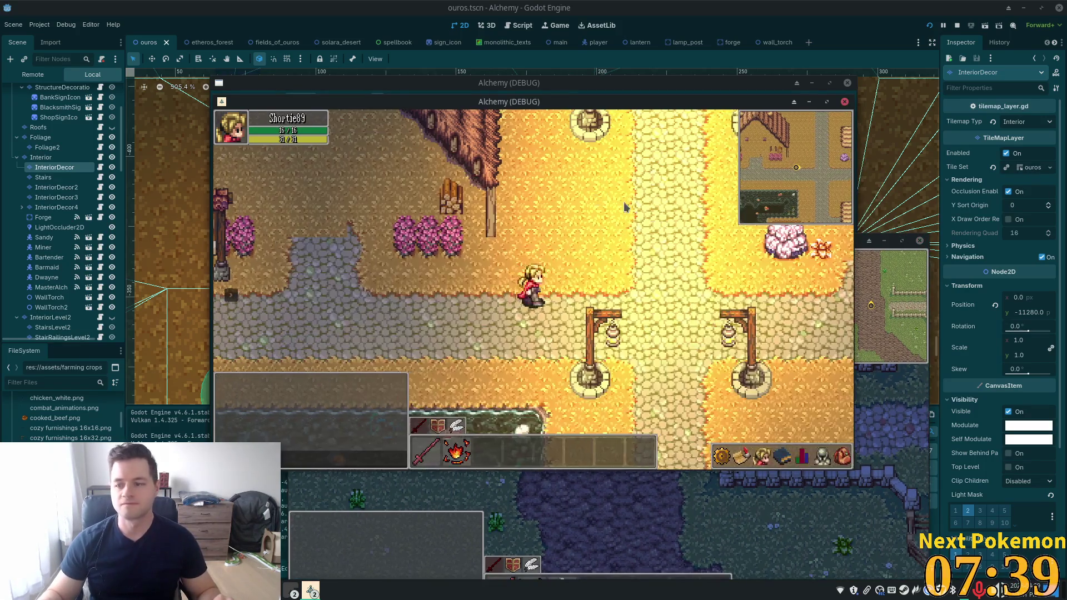
# Walk the player right to the shop counter, then back left and down
pyautogui.press('Right')
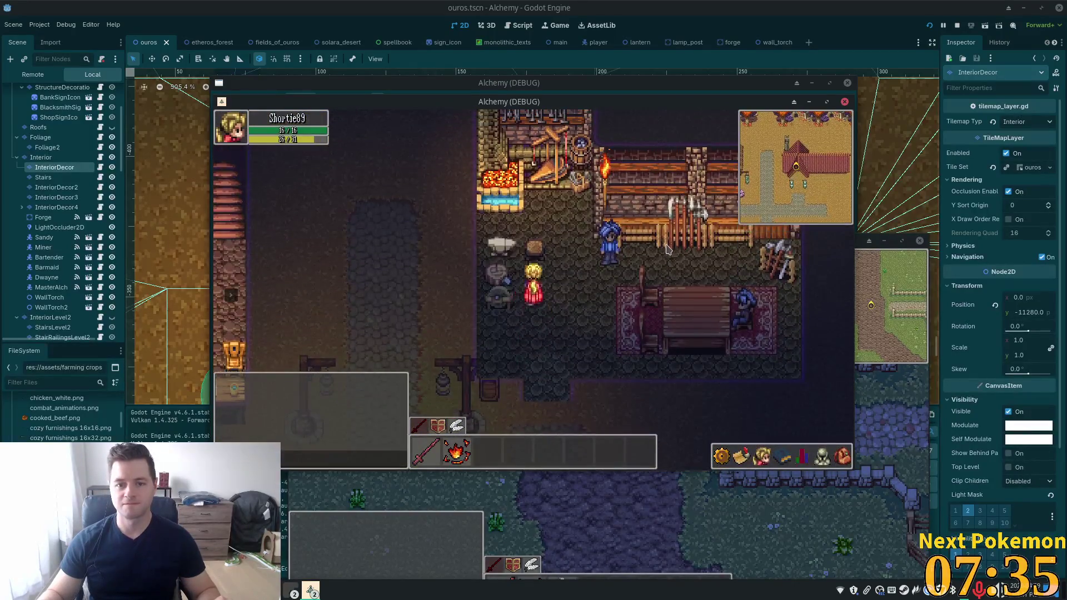
pyautogui.press('Right')
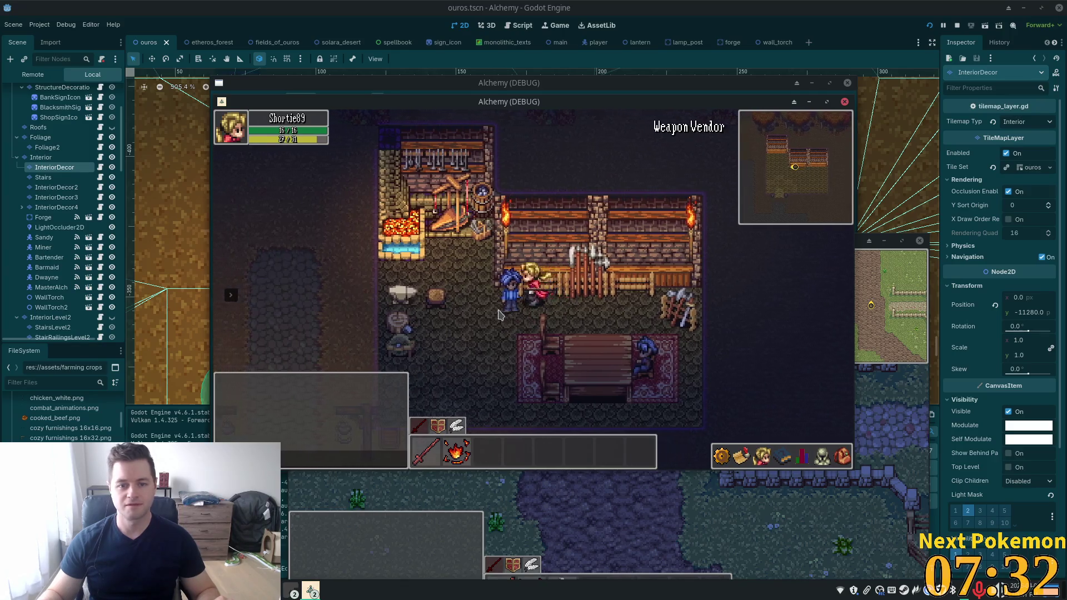
pyautogui.press('Left')
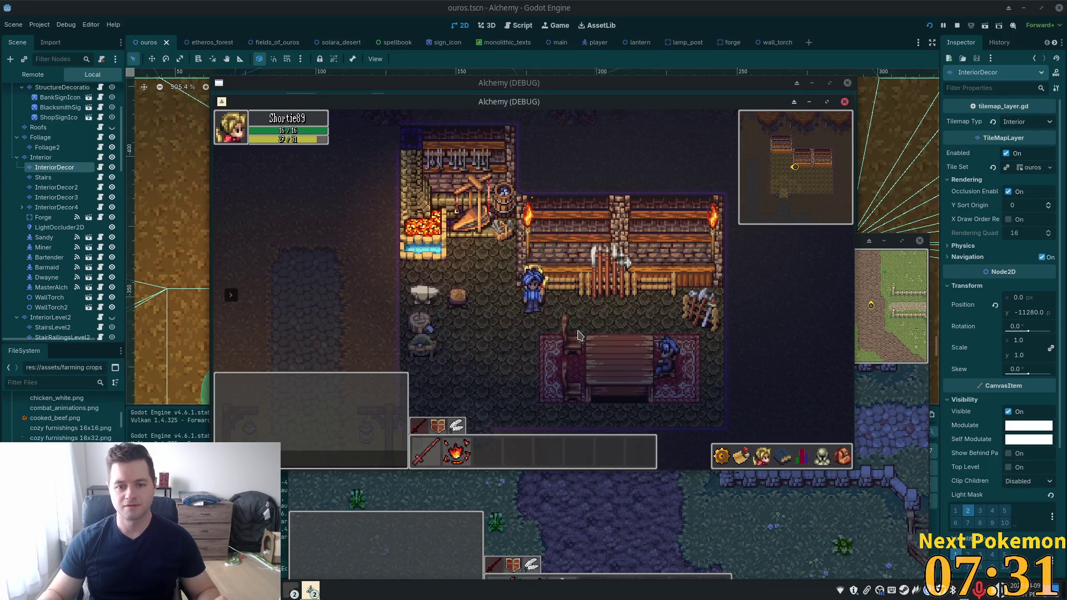
pyautogui.press('Down')
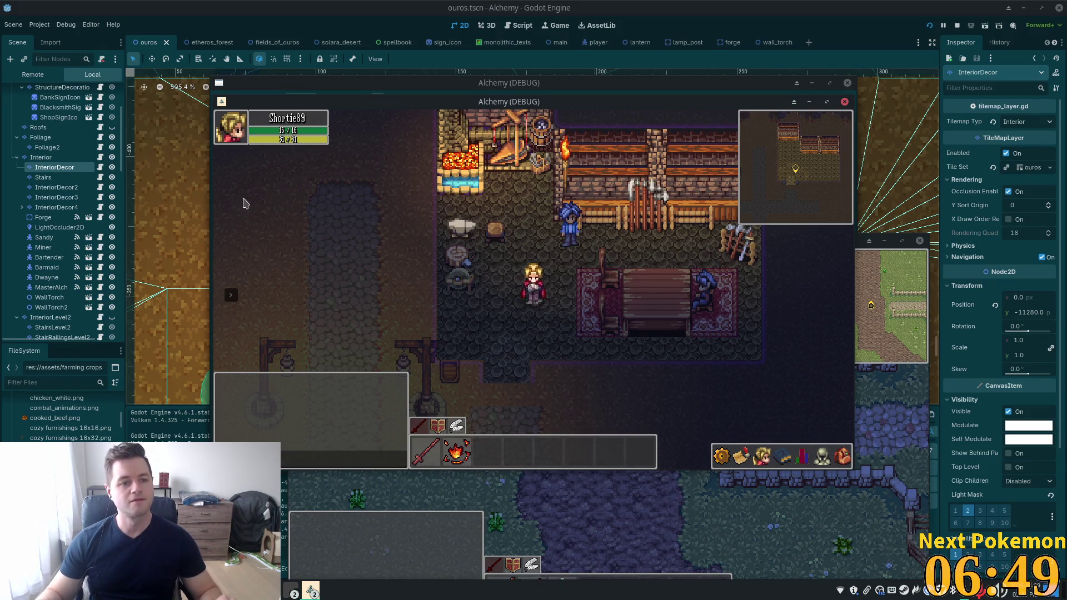
# Return to the editor, zoom out to the interior room, and select the Ouros root node
pyautogui.click(685, 6)
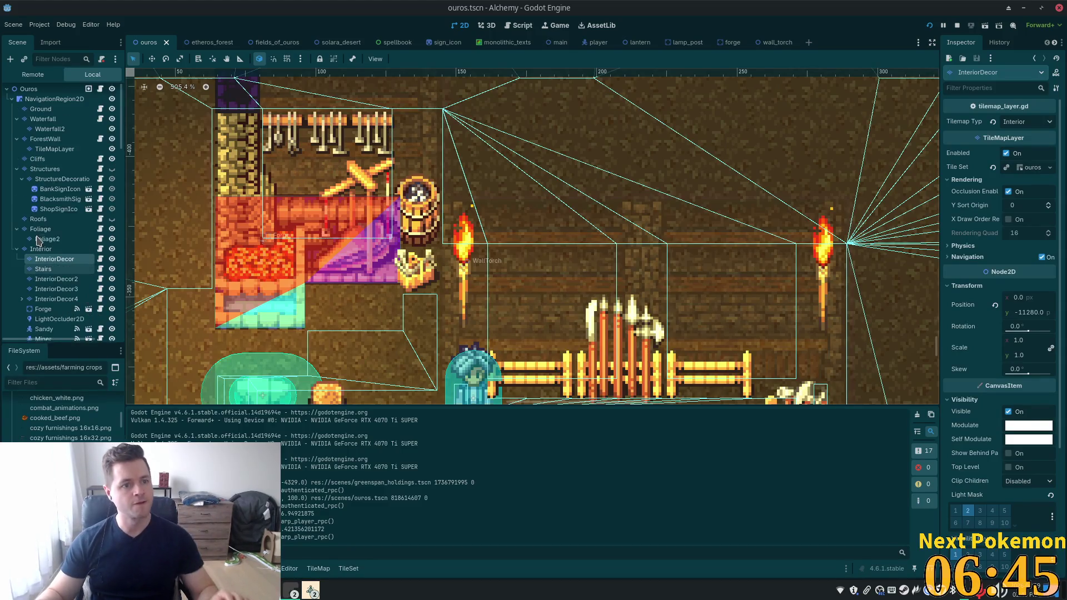
pyautogui.scroll(-3, 53, 241)
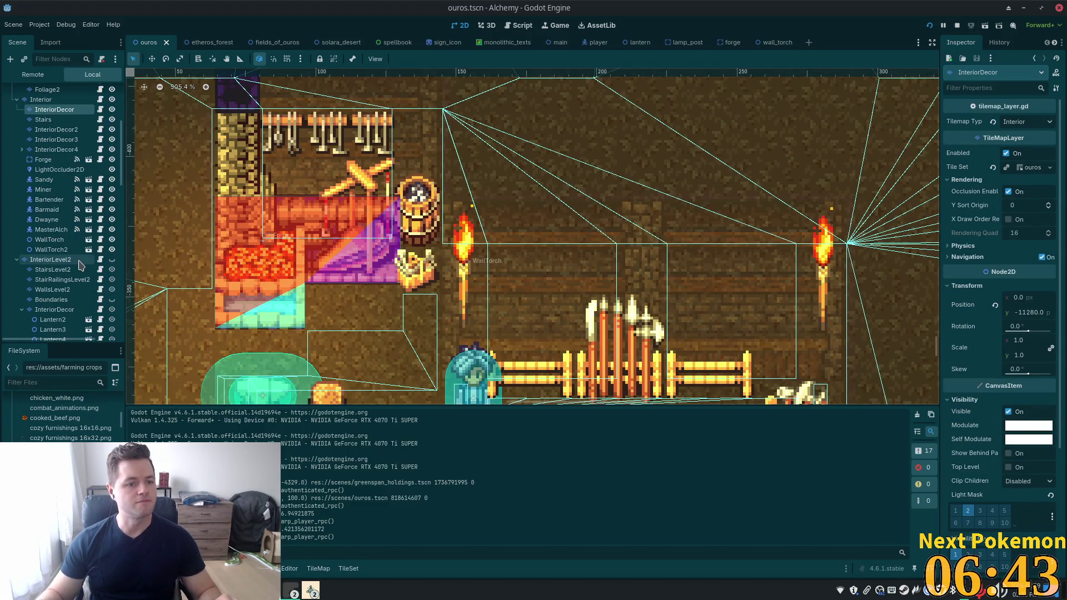
pyautogui.scroll(-3, 66, 262)
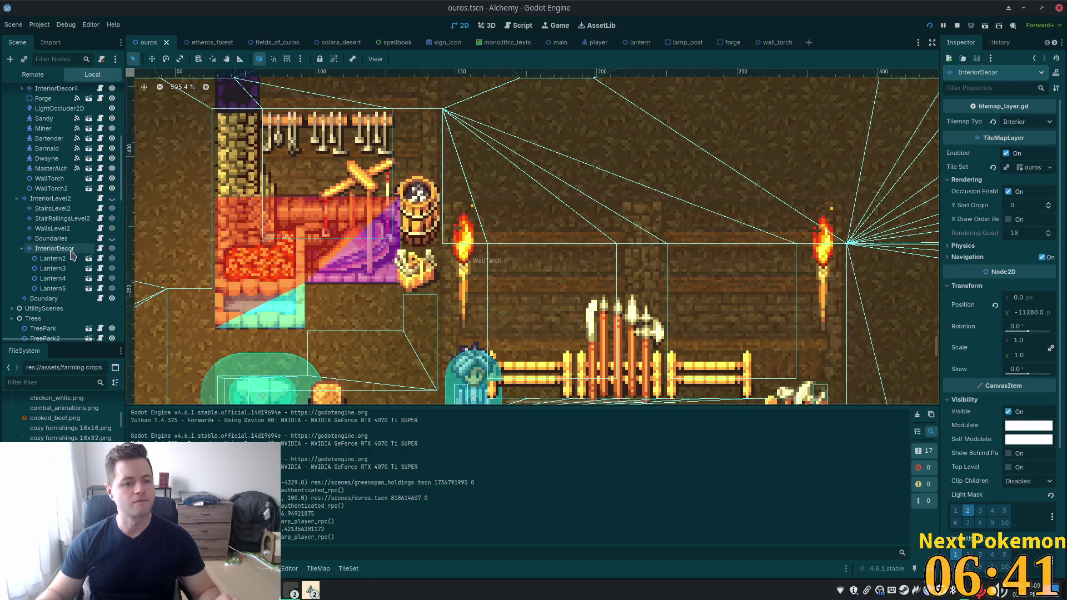
pyautogui.scroll(3, 50, 228)
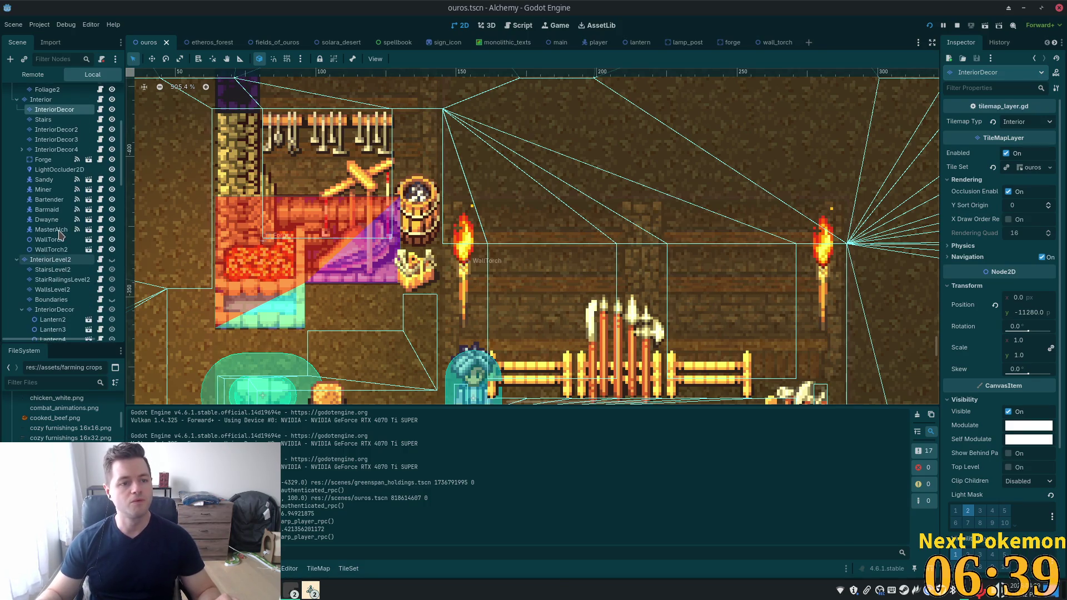
pyautogui.hotkey('ctrl', '-')
pyautogui.hotkey('ctrl', '-')
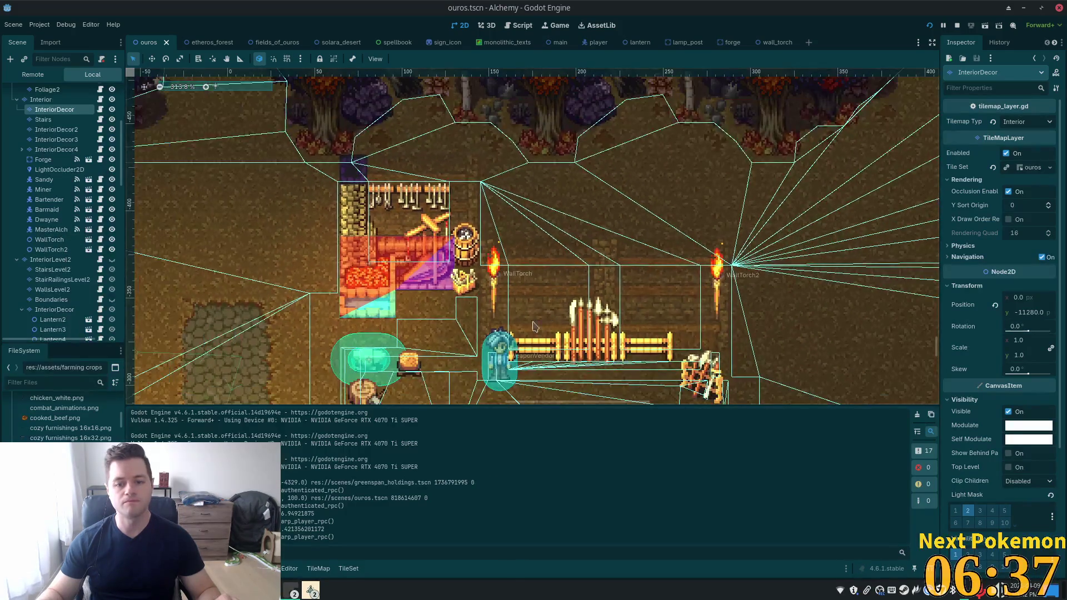
pyautogui.moveTo(122, 160); pyautogui.dragTo(114, 65)
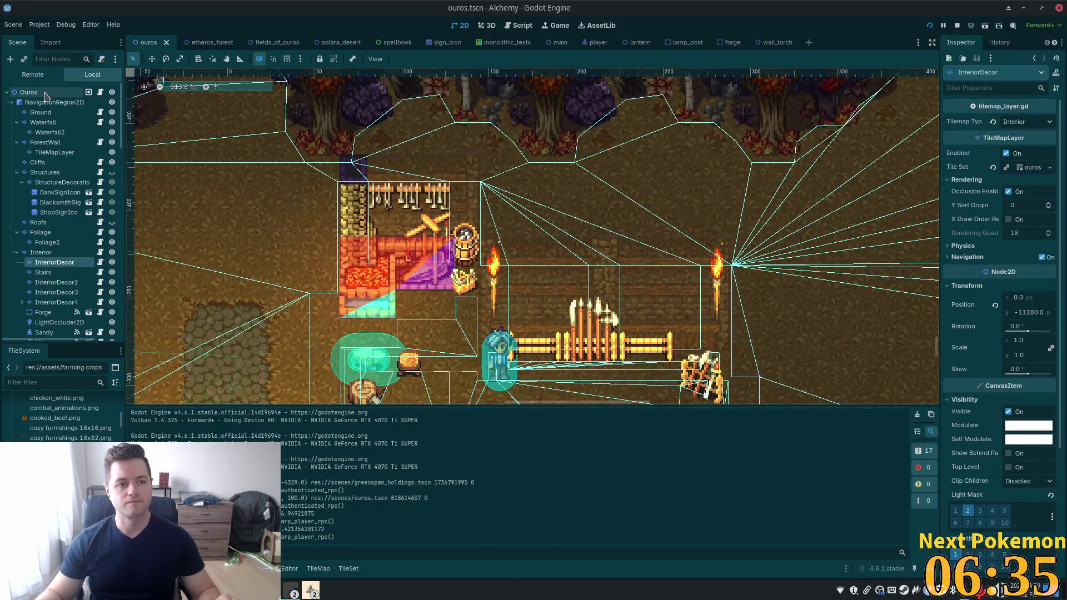
pyautogui.click(46, 96)
pyautogui.scroll(-5, 598, 305)
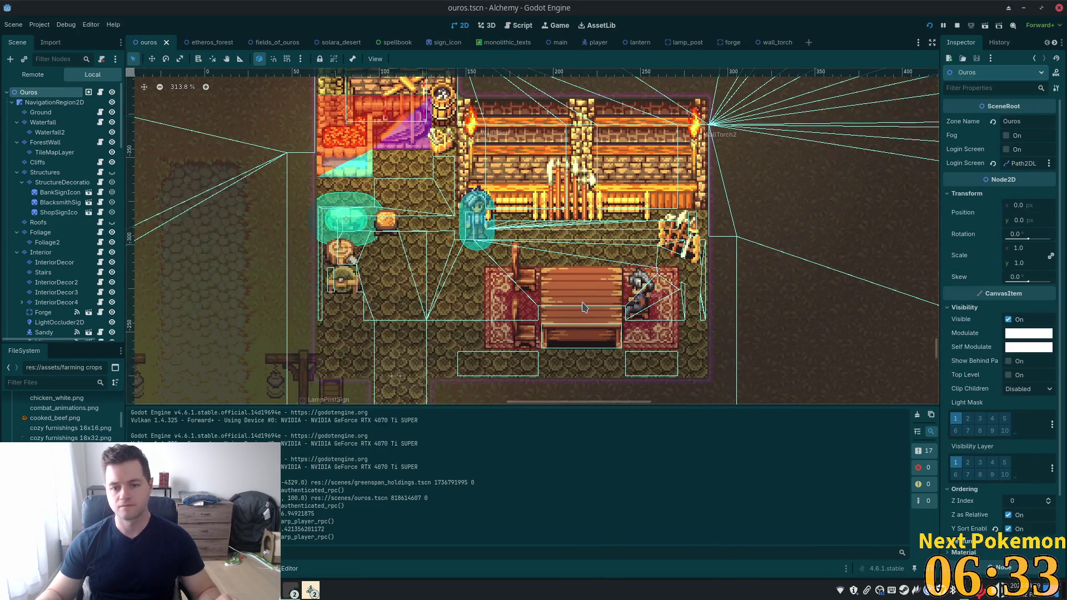
# Instantiate lantern.tscn onto the interior table and drag the Lantern node under InteriorDecor
pyautogui.rightClick(580, 306)
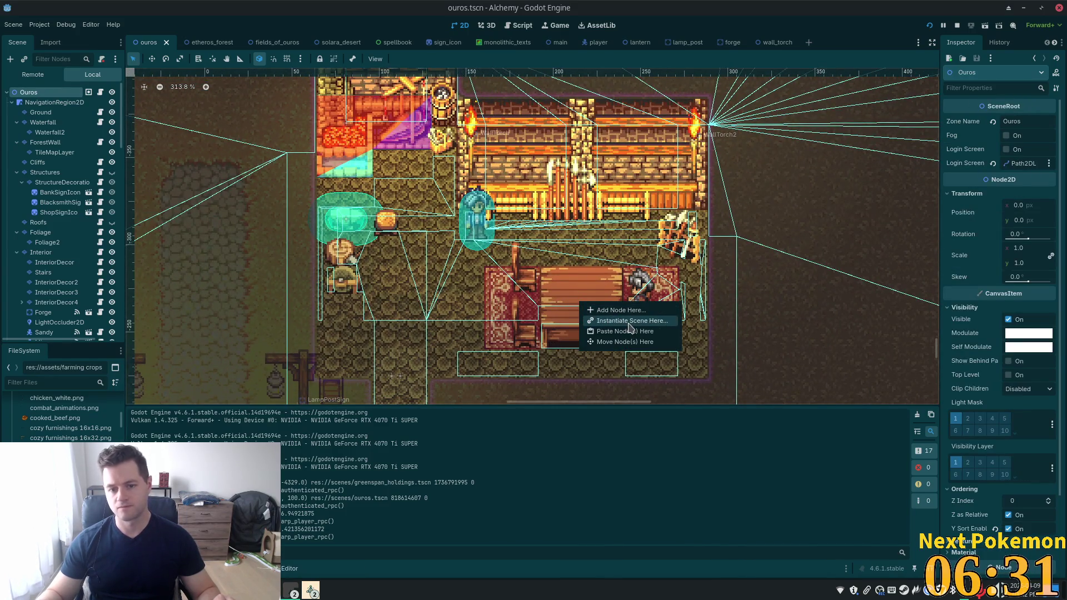
pyautogui.click(629, 322)
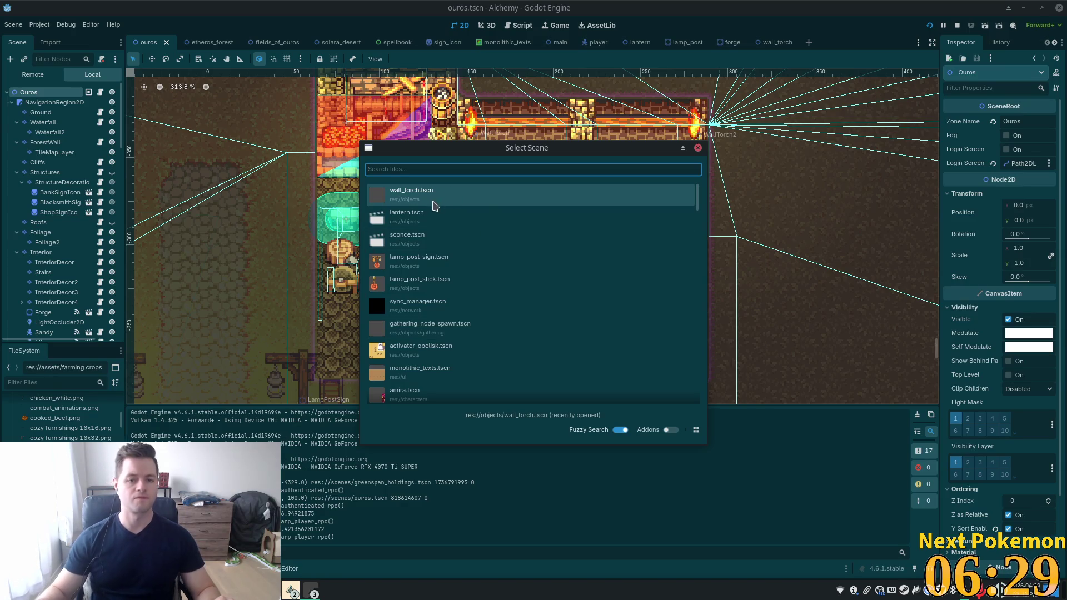
pyautogui.doubleClick(435, 216)
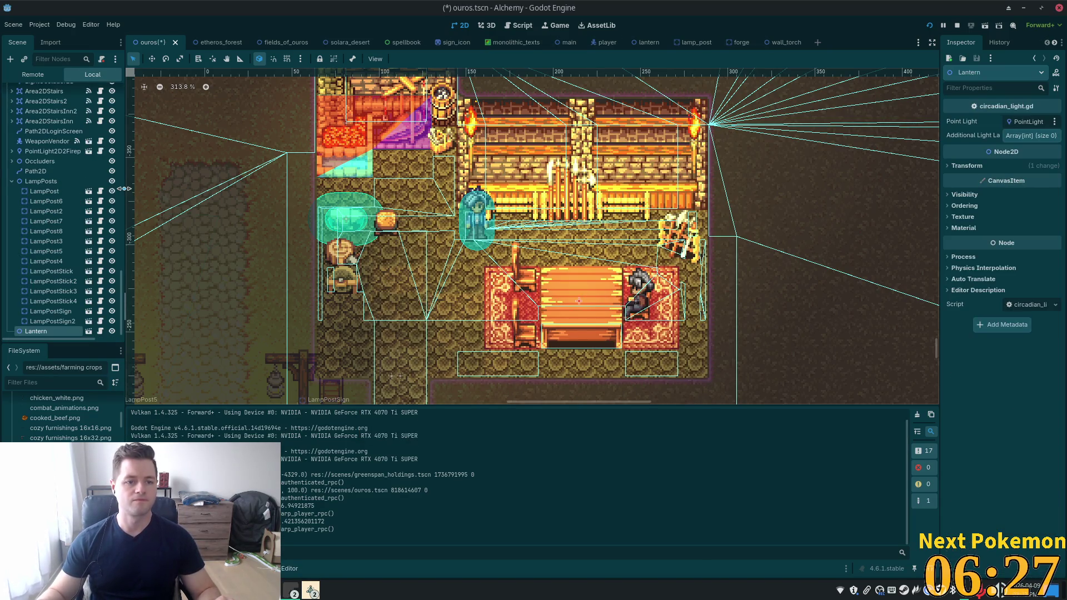
pyautogui.moveTo(71, 334)
pyautogui.mouseDown()
pyautogui.moveTo(53, 28)
pyautogui.moveTo(46, 313)
pyautogui.moveTo(34, 237)
pyautogui.moveTo(35, 246)
pyautogui.mouseUp()
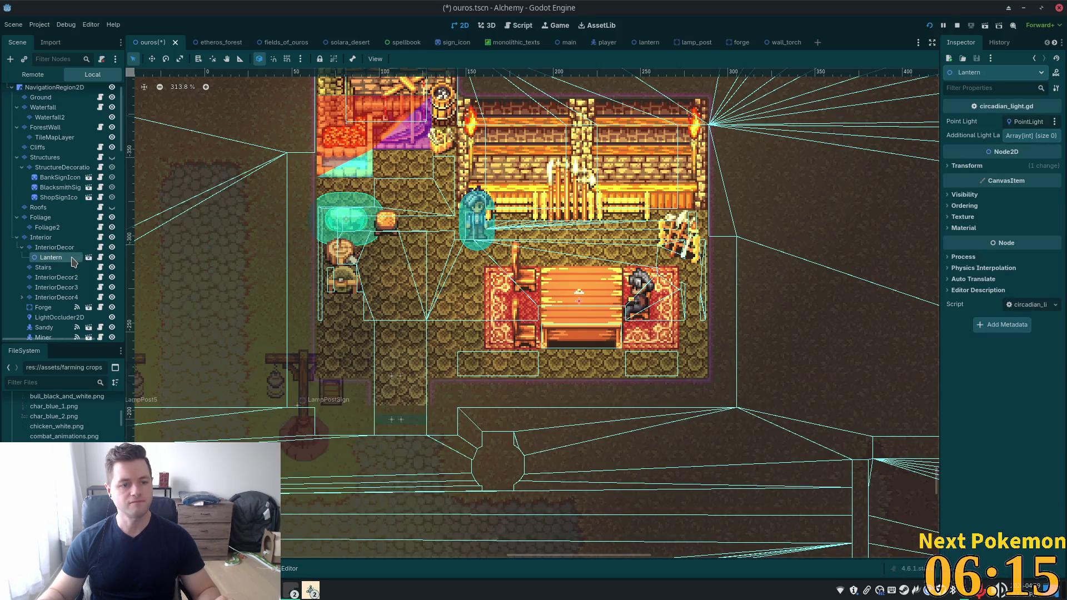
# Inspect the InteriorDecor layers and reparent Lantern3 under InteriorDecor2
pyautogui.moveTo(73, 261); pyautogui.dragTo(61, 297)
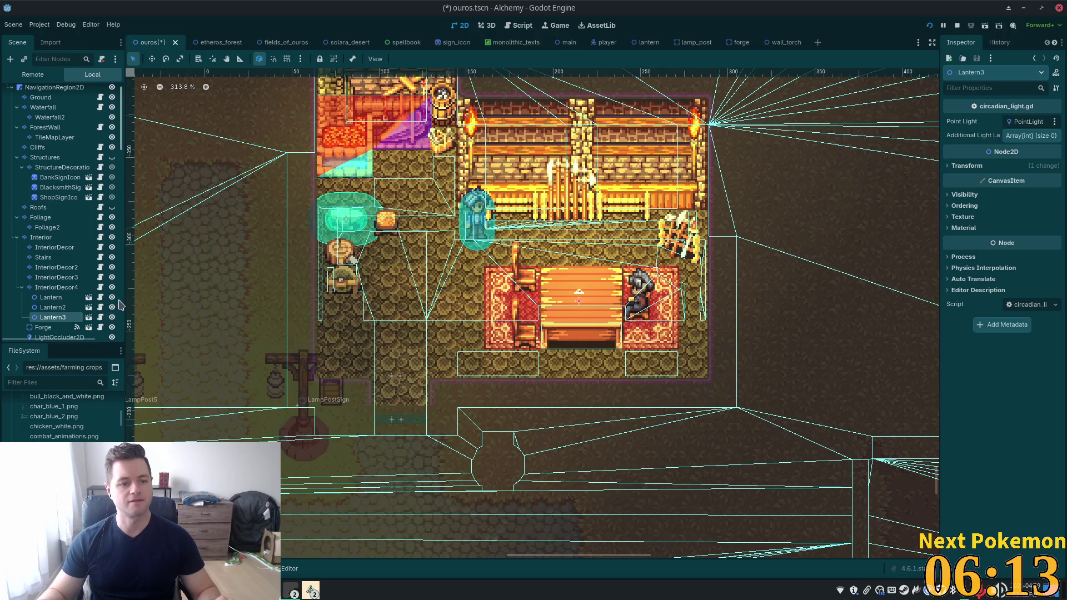
pyautogui.scroll(-2, 132, 272)
pyautogui.scroll(-4, 61, 272)
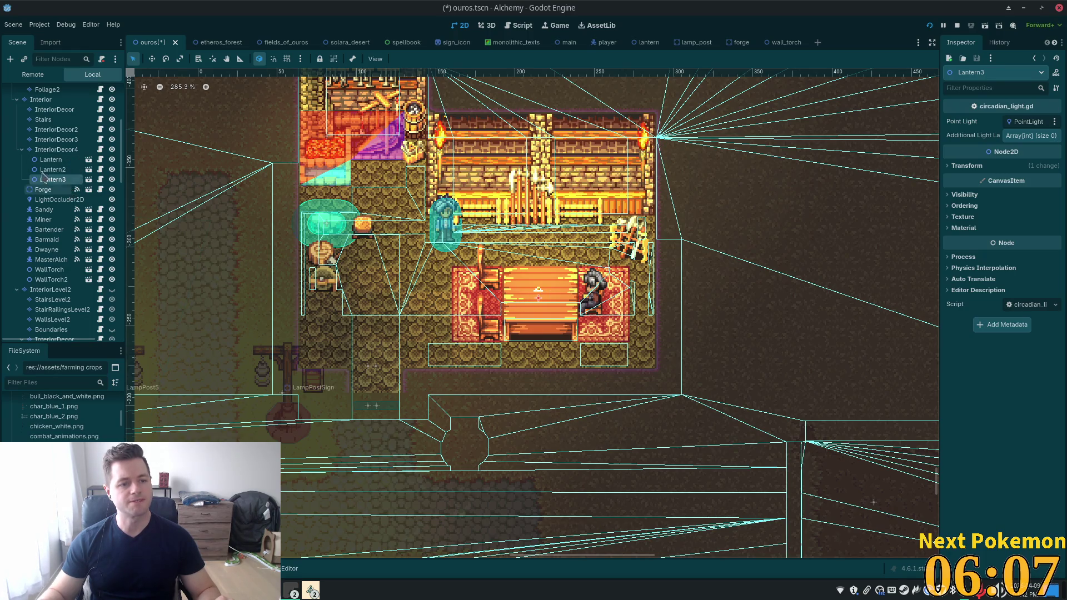
pyautogui.scroll(4, 45, 183)
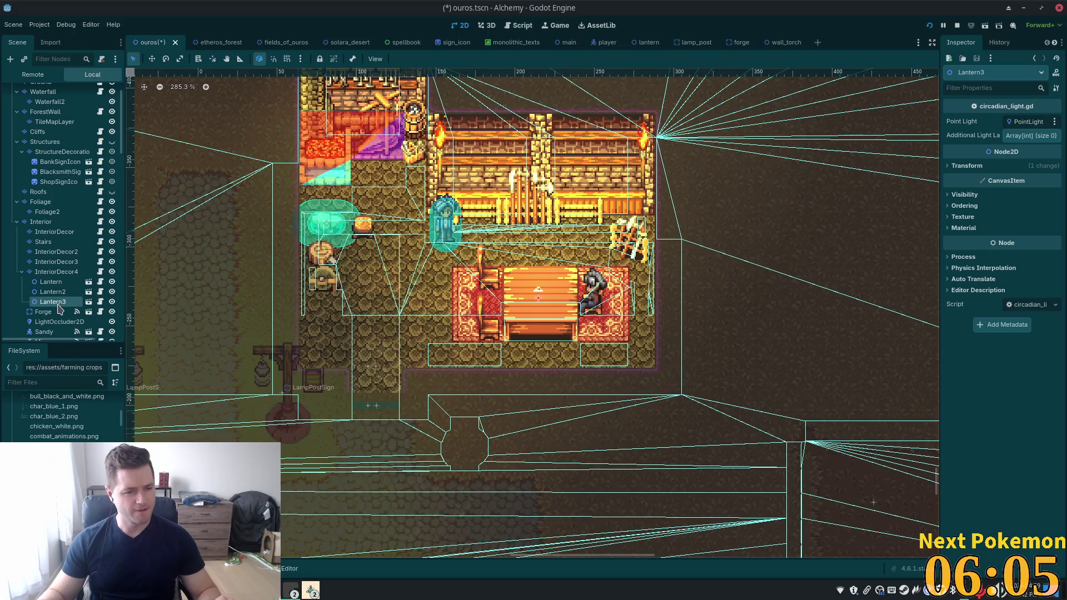
pyautogui.click(58, 272)
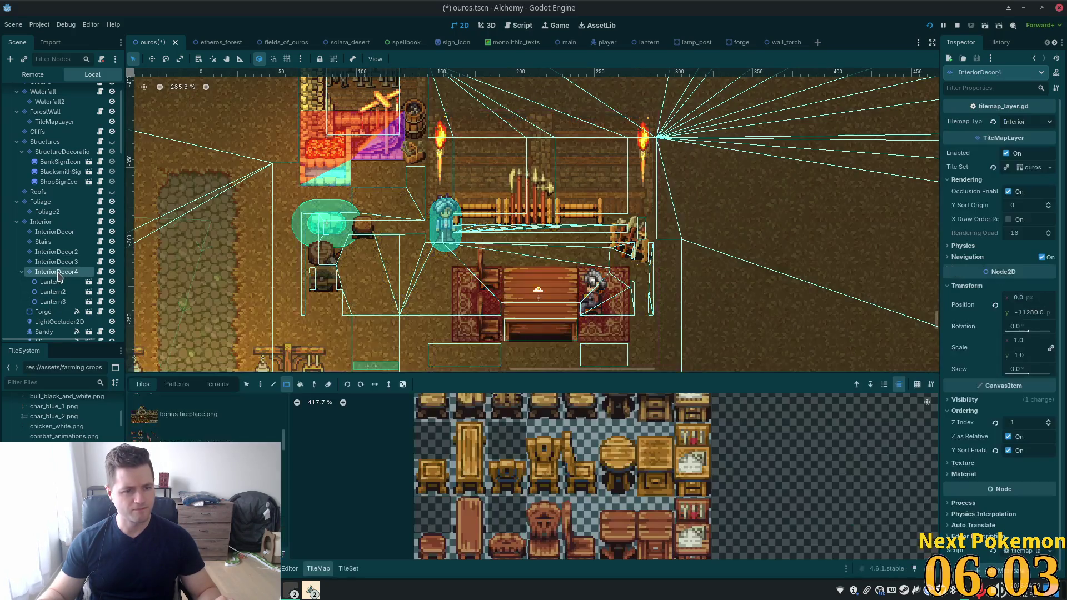
pyautogui.click(56, 261)
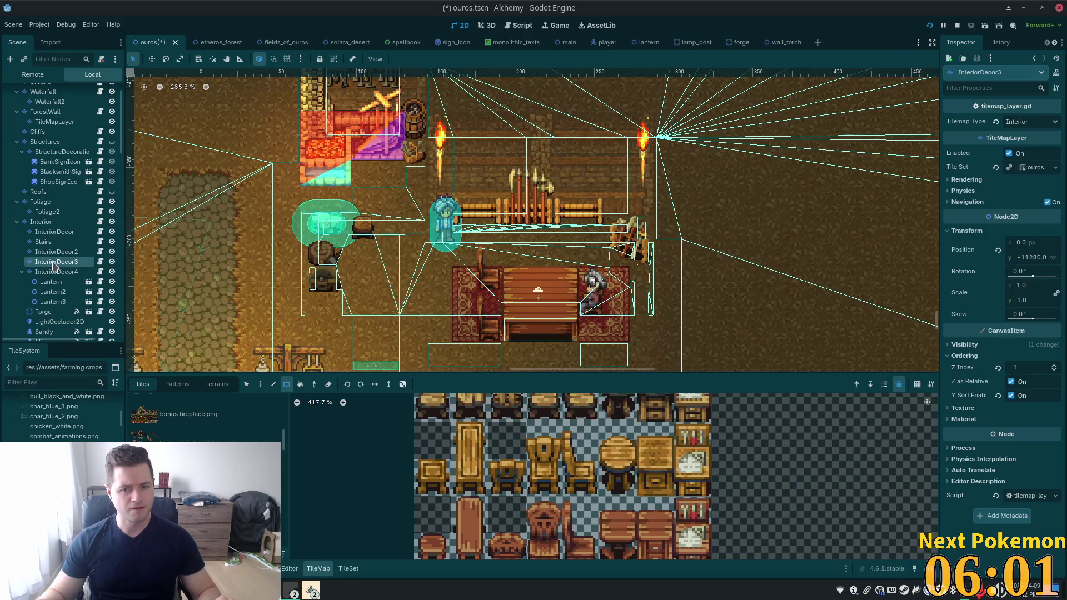
pyautogui.click(56, 252)
pyautogui.click(51, 233)
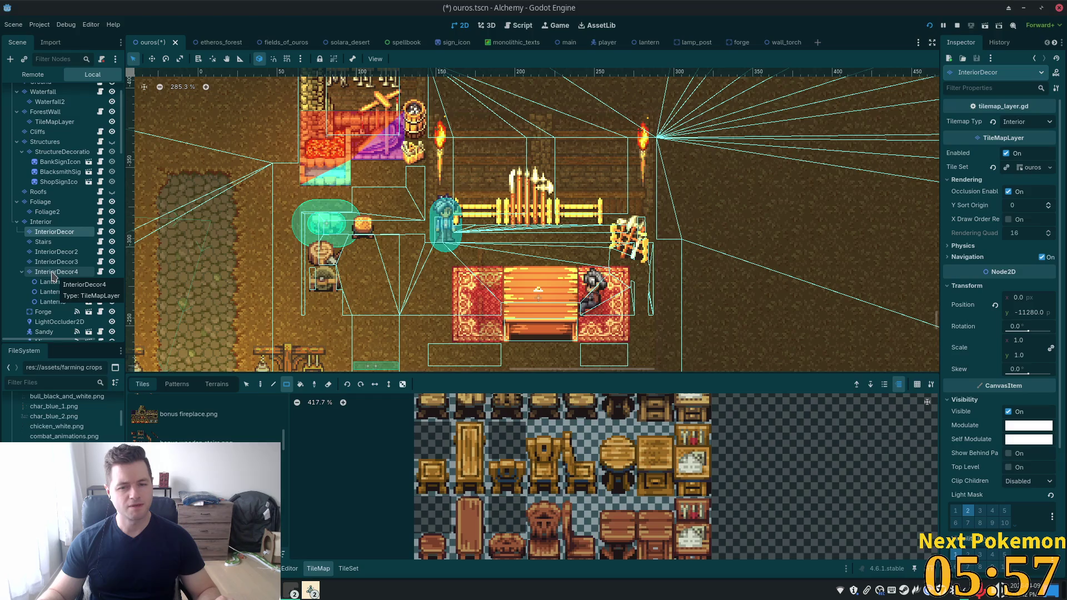
pyautogui.click(56, 305)
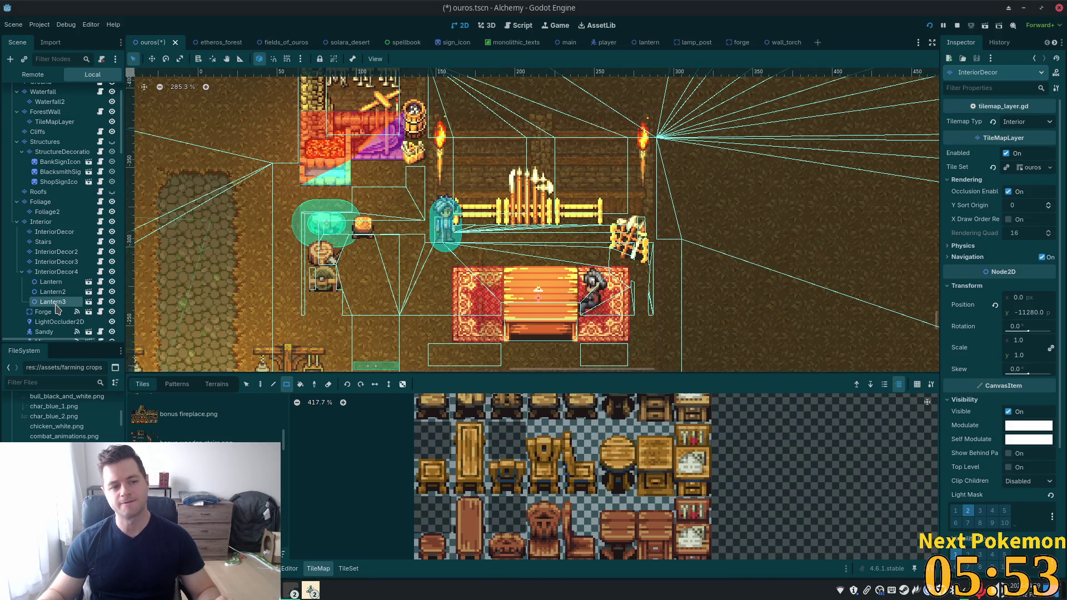
pyautogui.moveTo(59, 278); pyautogui.dragTo(55, 253)
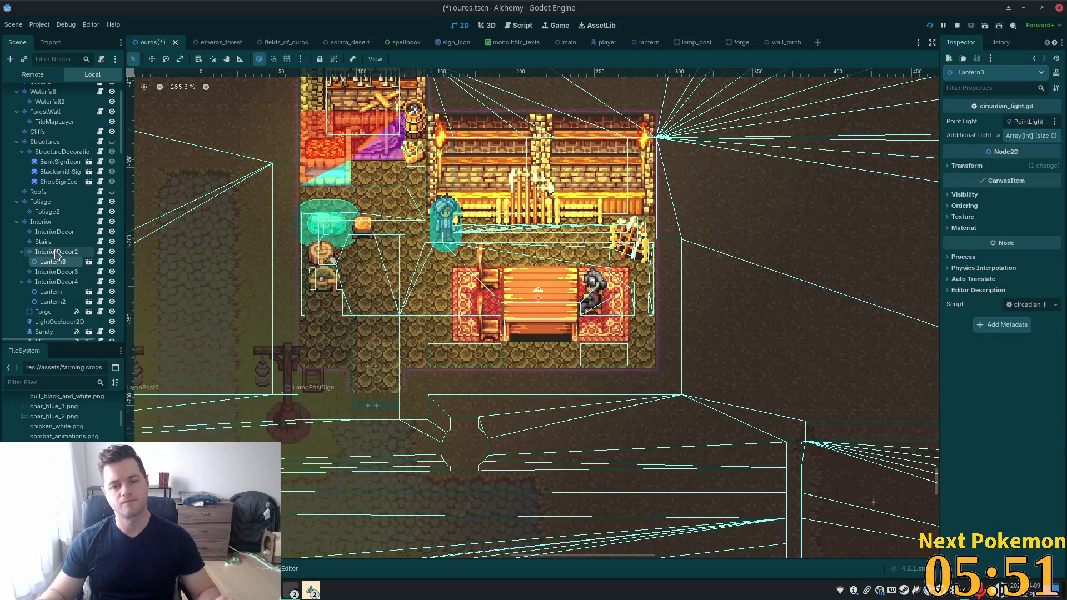
# Set Lantern3's Z Index to 1, save the scene, and run the game
pyautogui.click(957, 206)
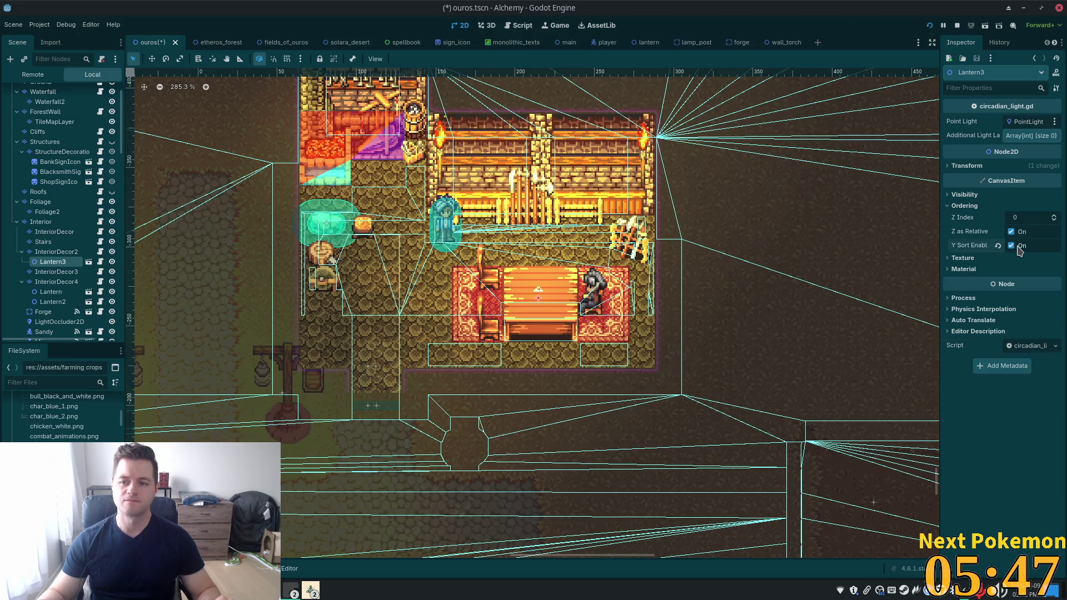
pyautogui.click(1019, 218)
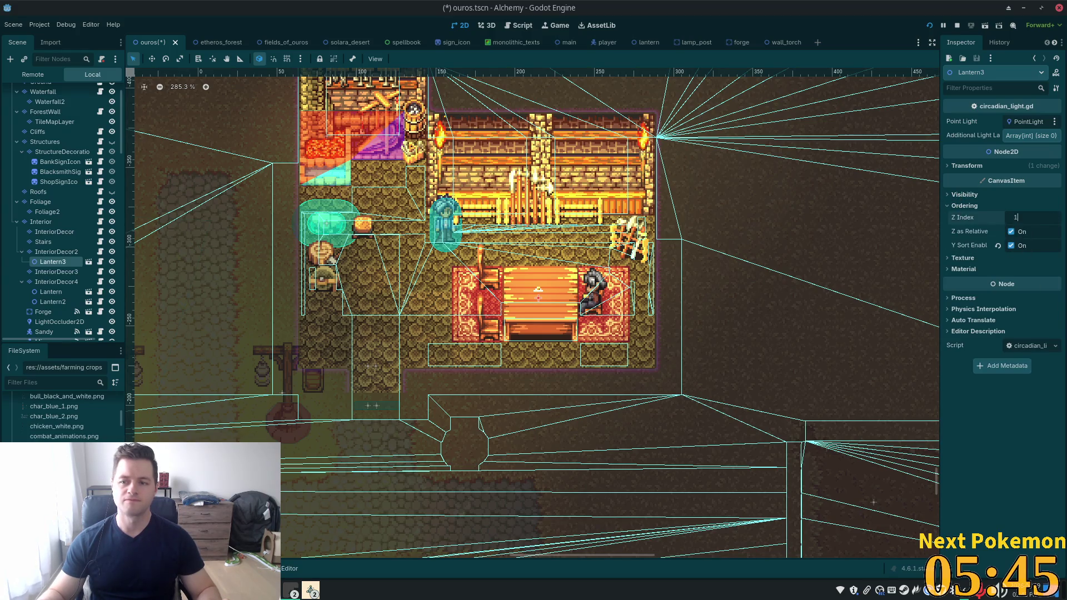
pyautogui.press('Return')
pyautogui.hotkey('ctrl', 's')
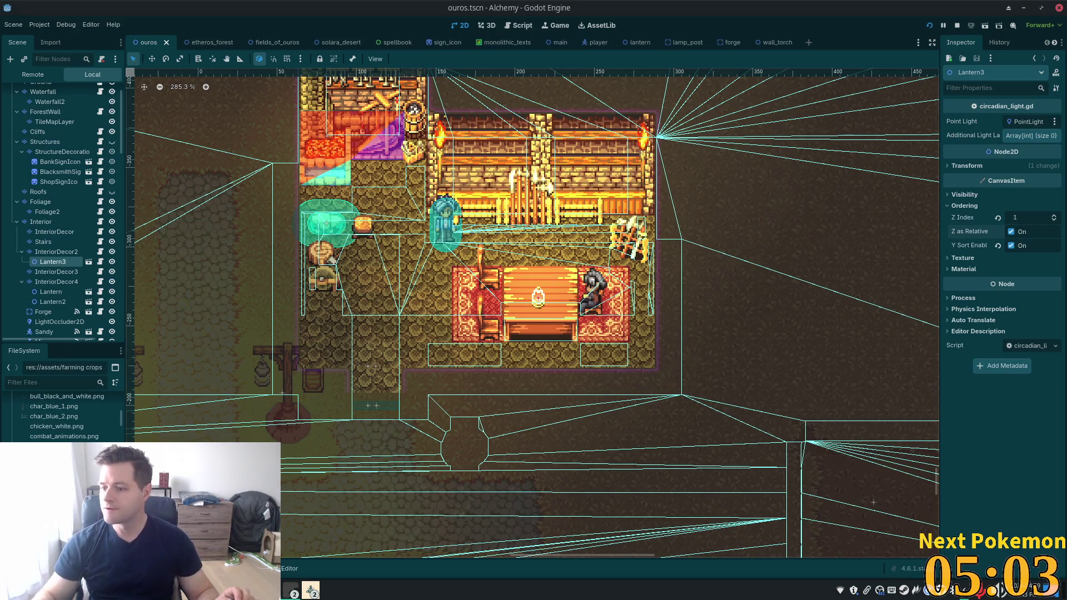
pyautogui.click(929, 25)
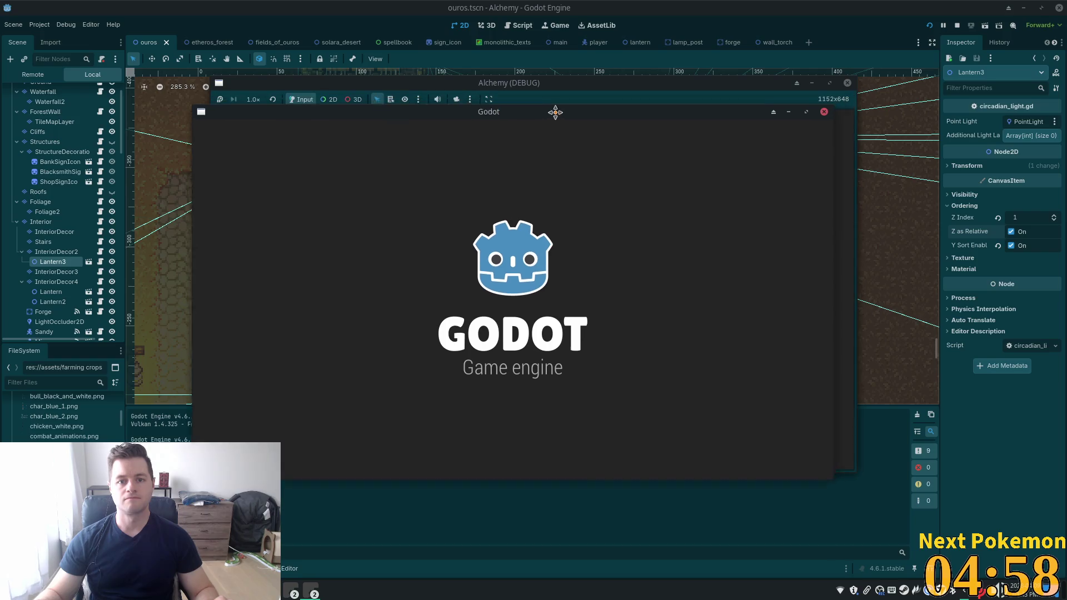
pyautogui.moveTo(554, 110)
pyautogui.mouseDown()
pyautogui.moveTo(458, 103)
pyautogui.moveTo(394, 121)
pyautogui.mouseUp()
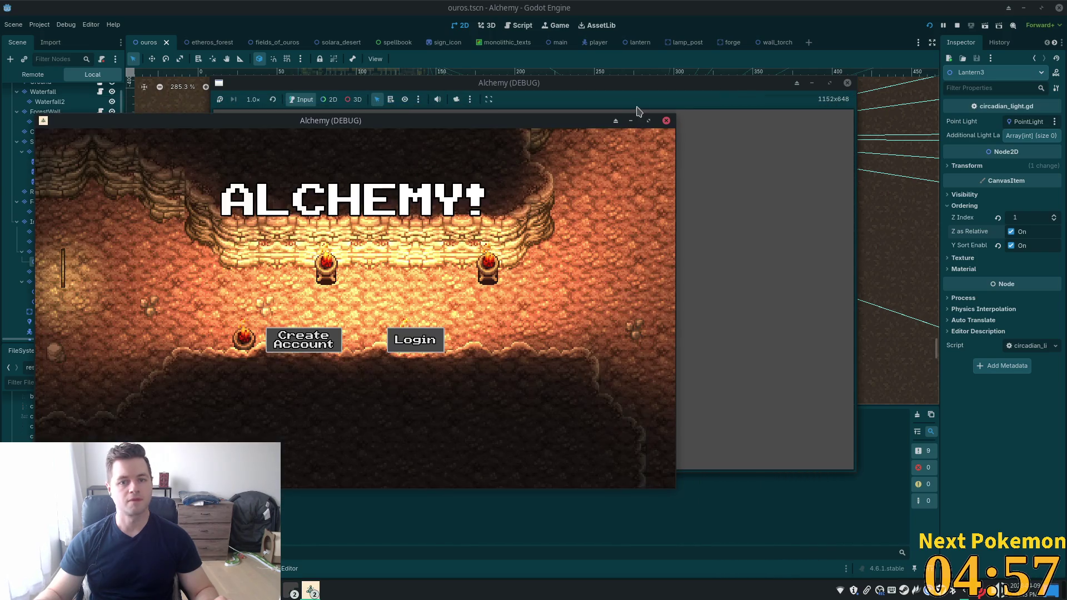
pyautogui.moveTo(642, 83); pyautogui.dragTo(785, 82)
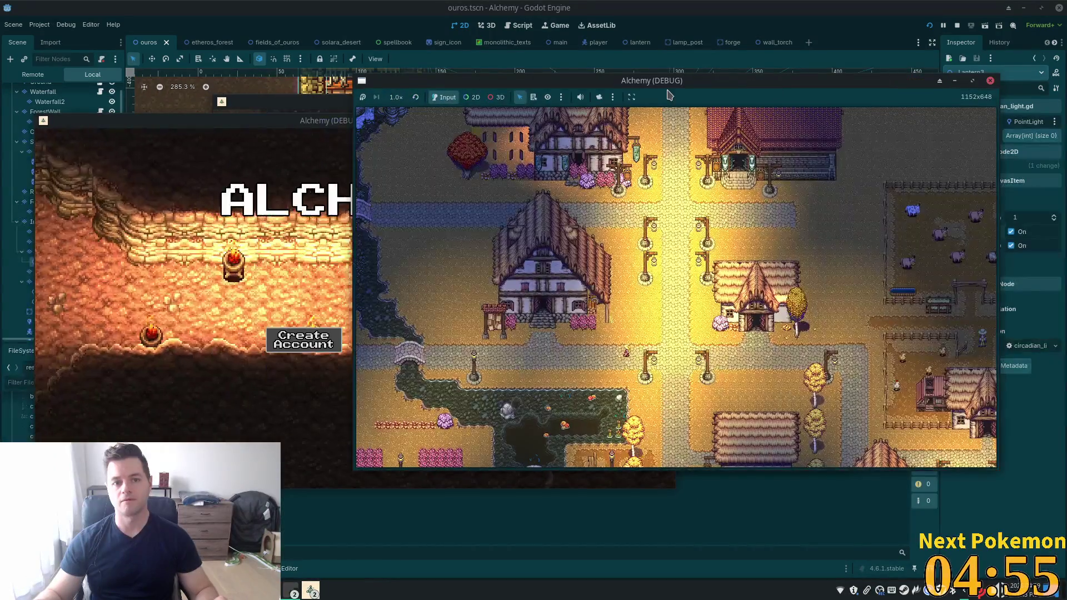
pyautogui.moveTo(341, 114)
pyautogui.mouseDown()
pyautogui.moveTo(622, 179)
pyautogui.moveTo(516, 187)
pyautogui.mouseUp()
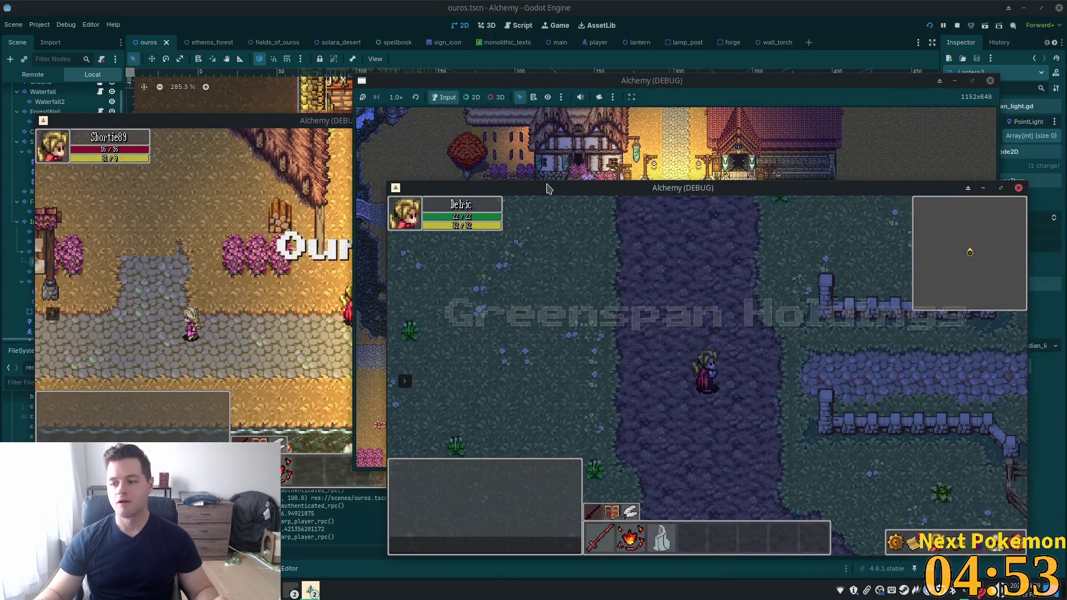
pyautogui.click(284, 227)
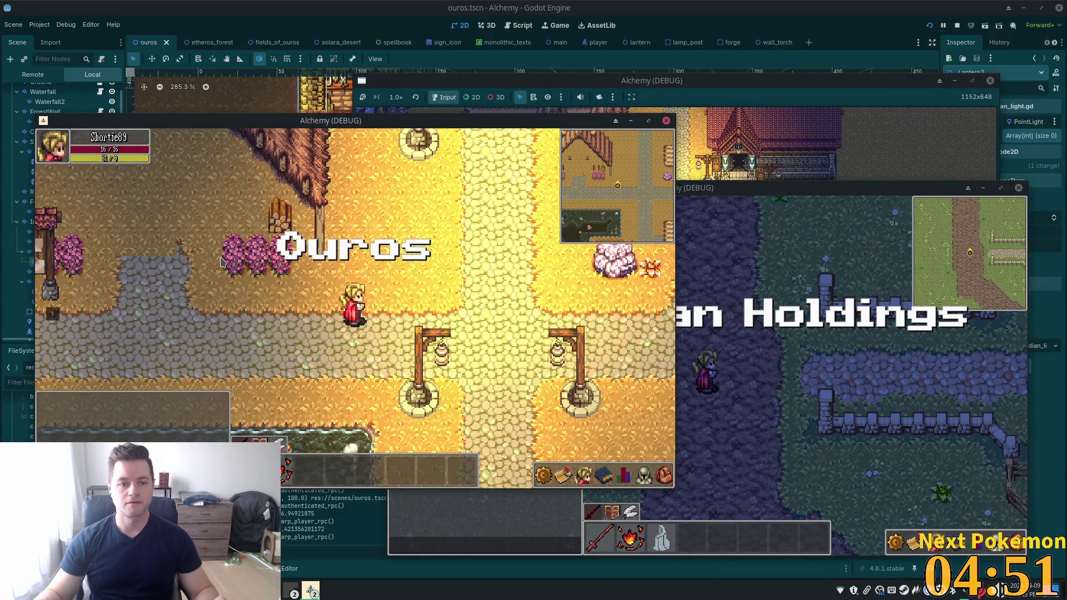
pyautogui.press('w')
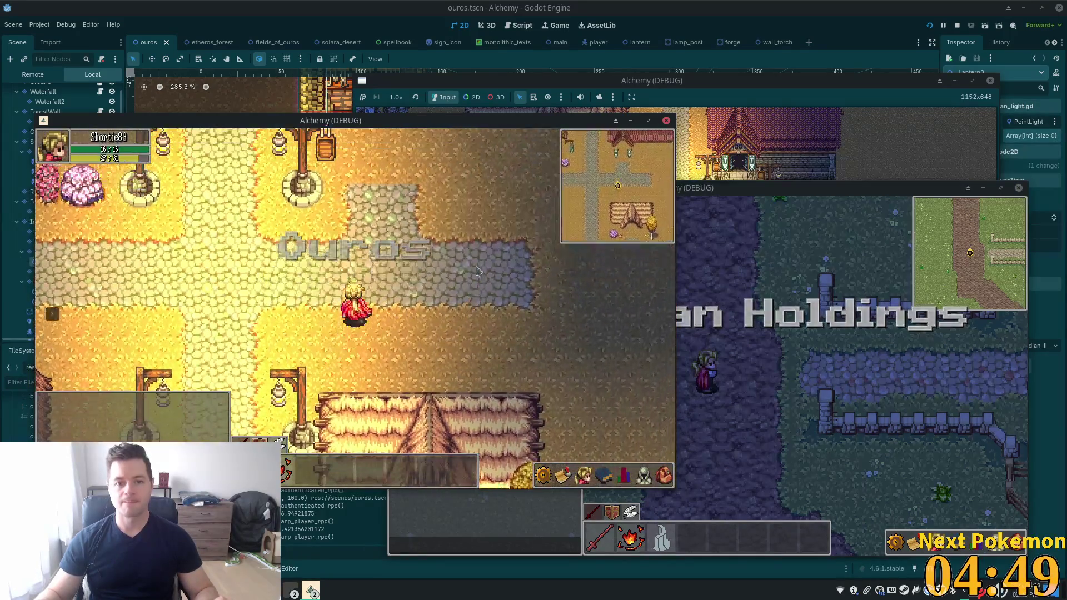
pyautogui.press('w')
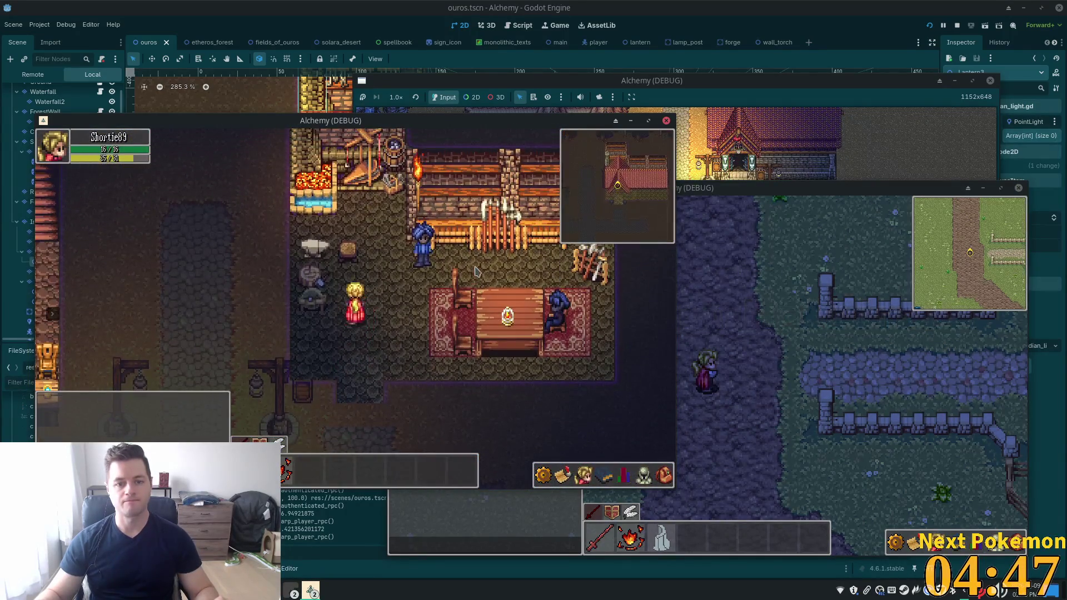
pyautogui.press('d')
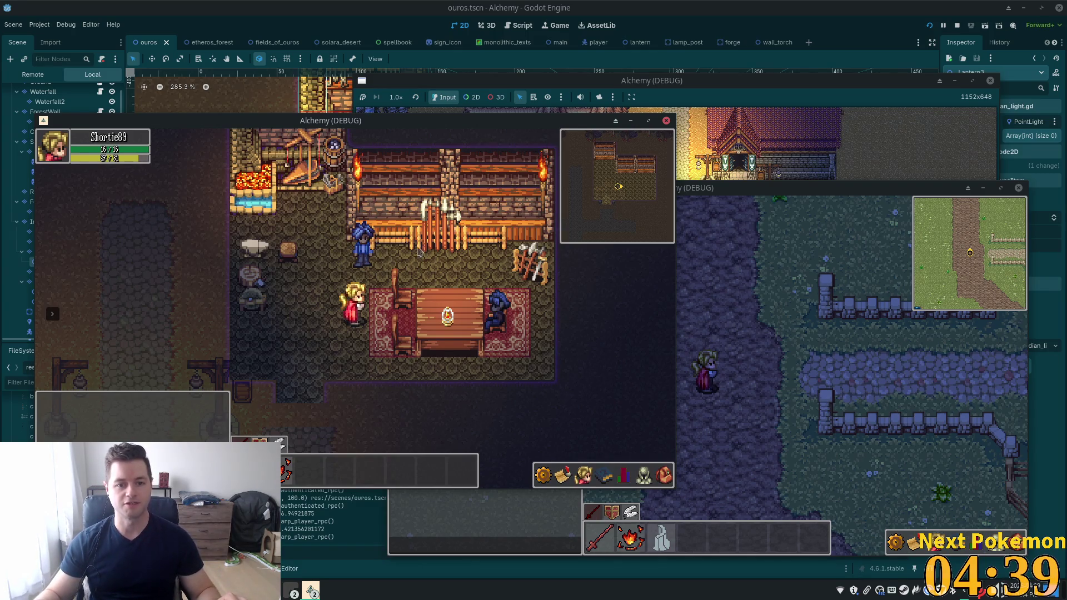
pyautogui.press('F8')
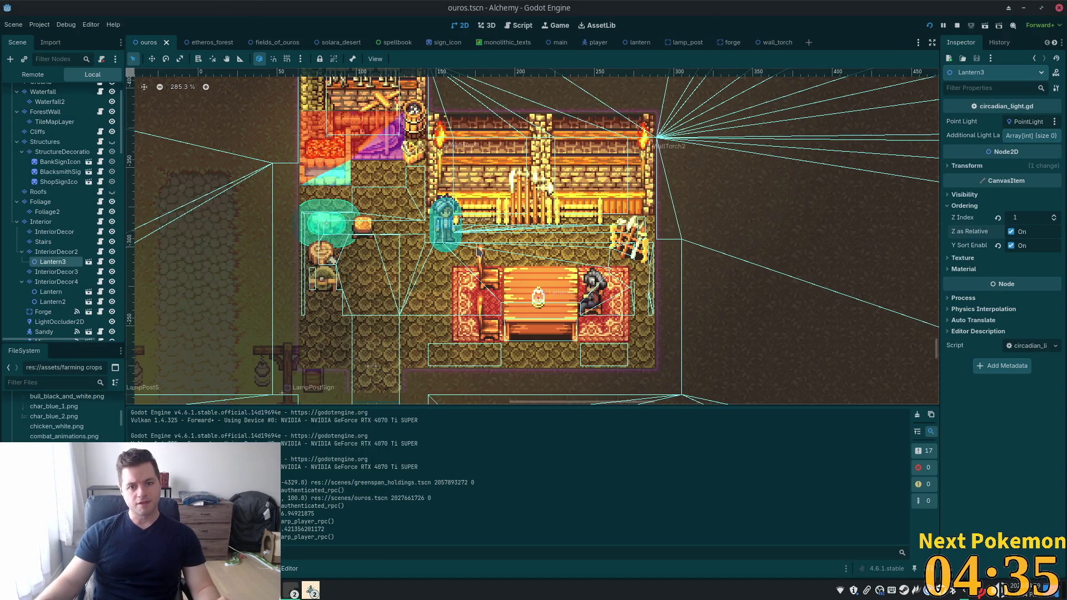
pyautogui.click(283, 393)
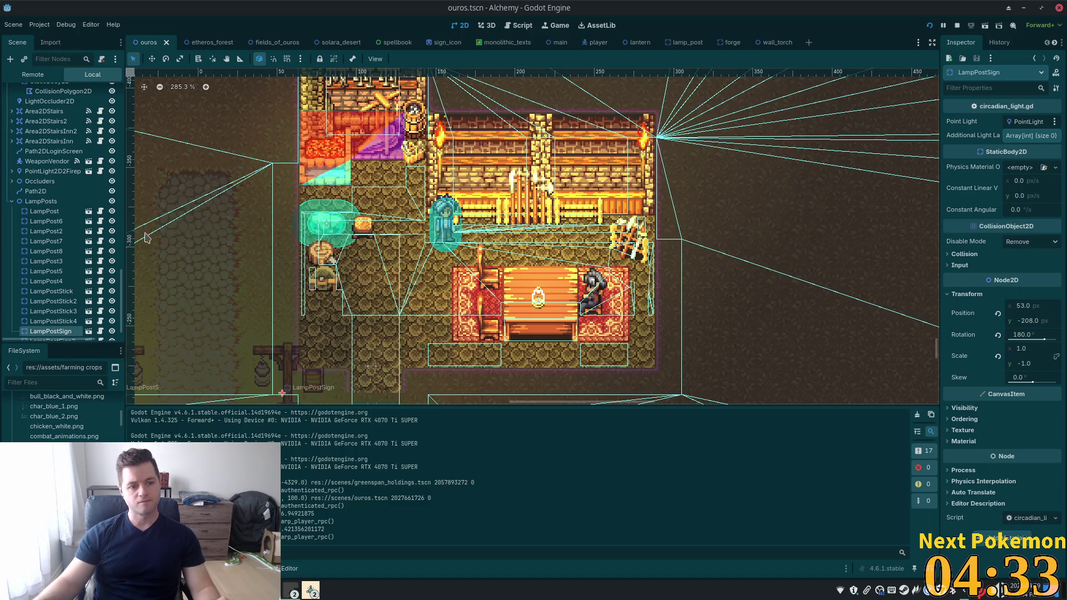
# Open weapon_vendor.tscn for editing from the ouros scene
pyautogui.doubleClick(446, 230)
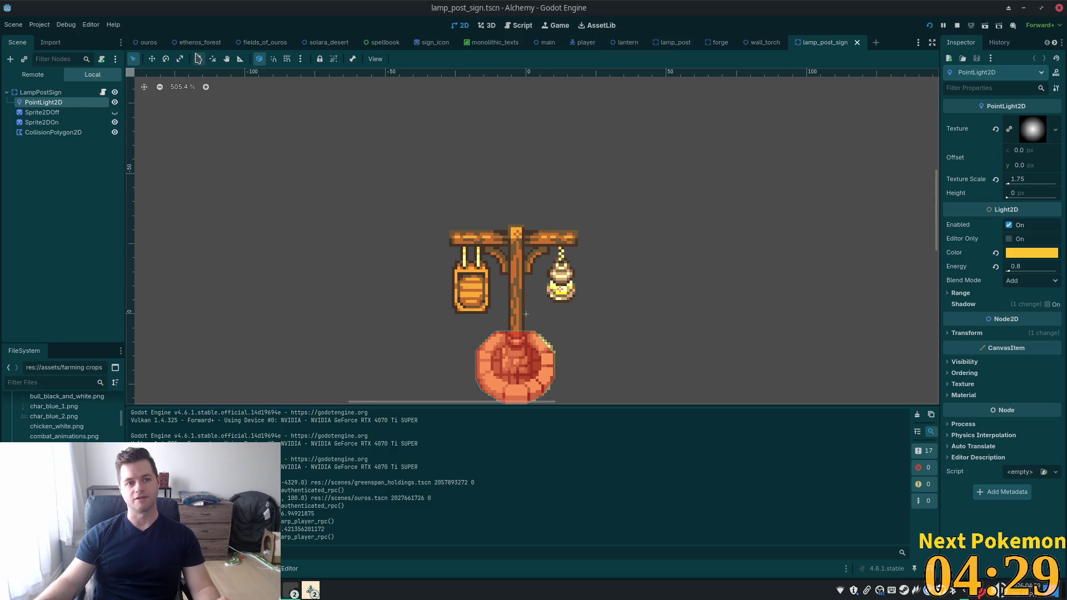
pyautogui.click(148, 43)
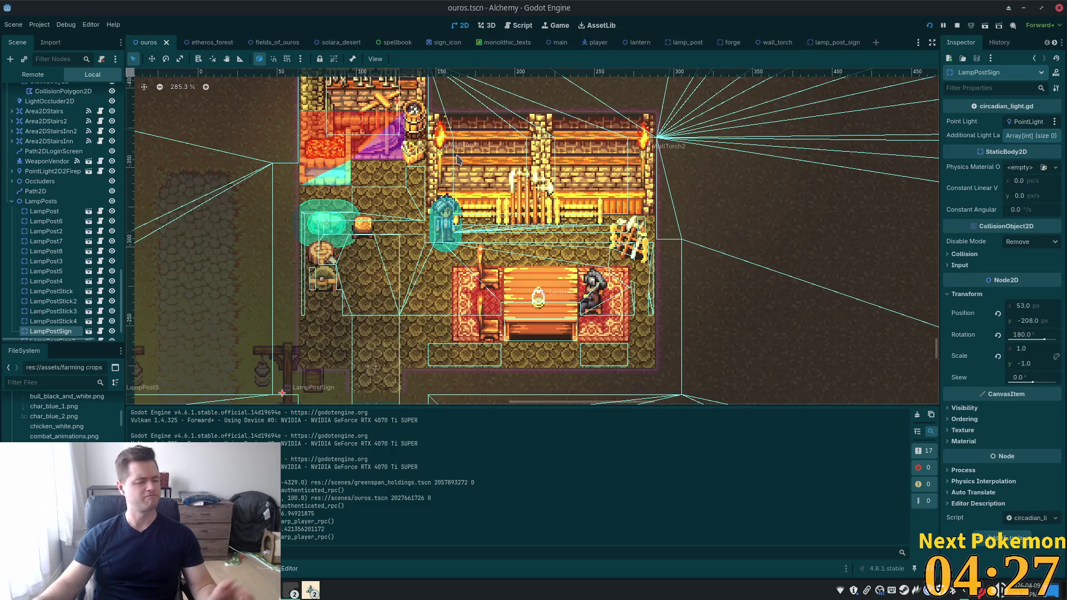
pyautogui.click(50, 162)
pyautogui.click(88, 161)
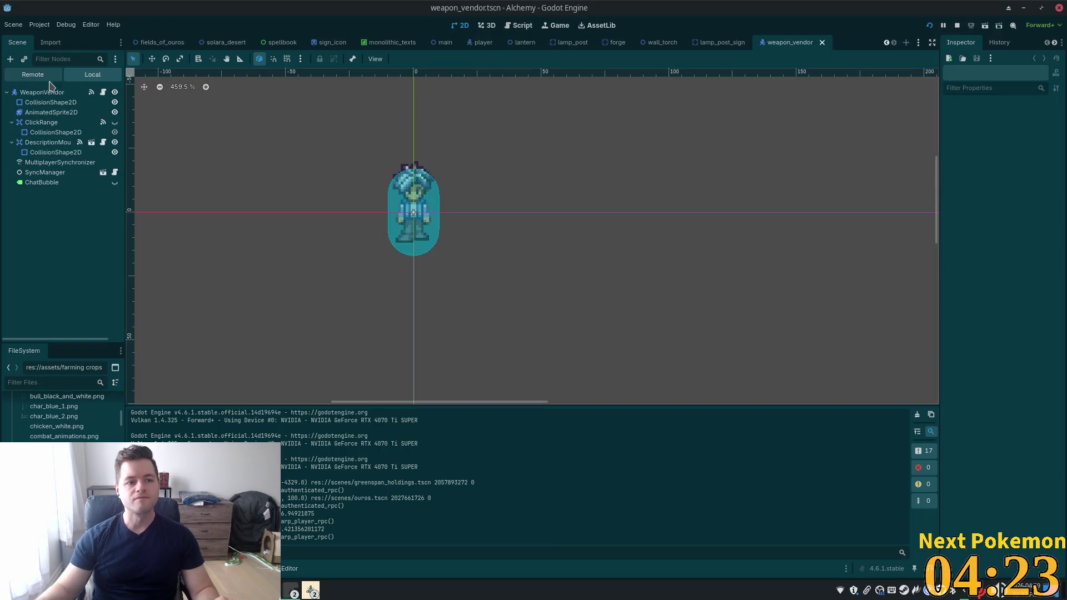
# Enable light mask layer 2 on the vendor's AnimatedSprite2D, then return to ouros
pyautogui.click(52, 112)
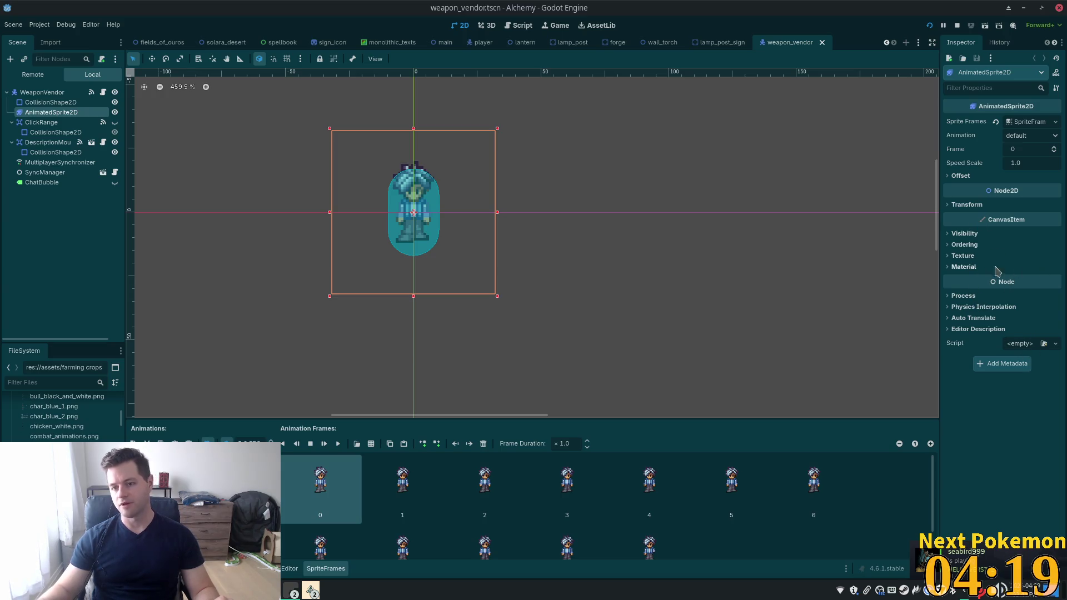
pyautogui.click(964, 233)
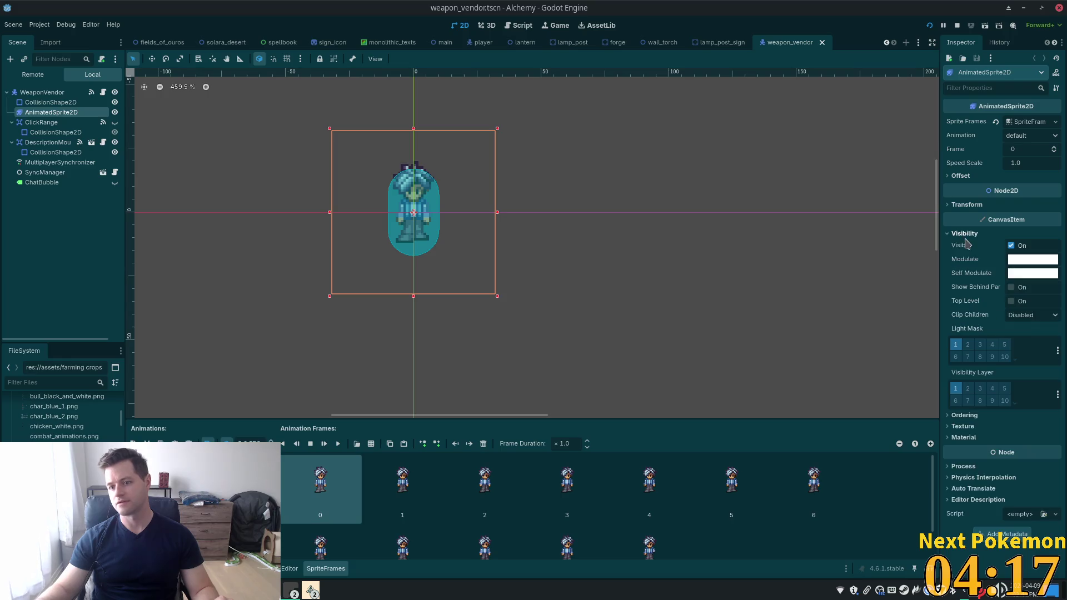
pyautogui.click(968, 346)
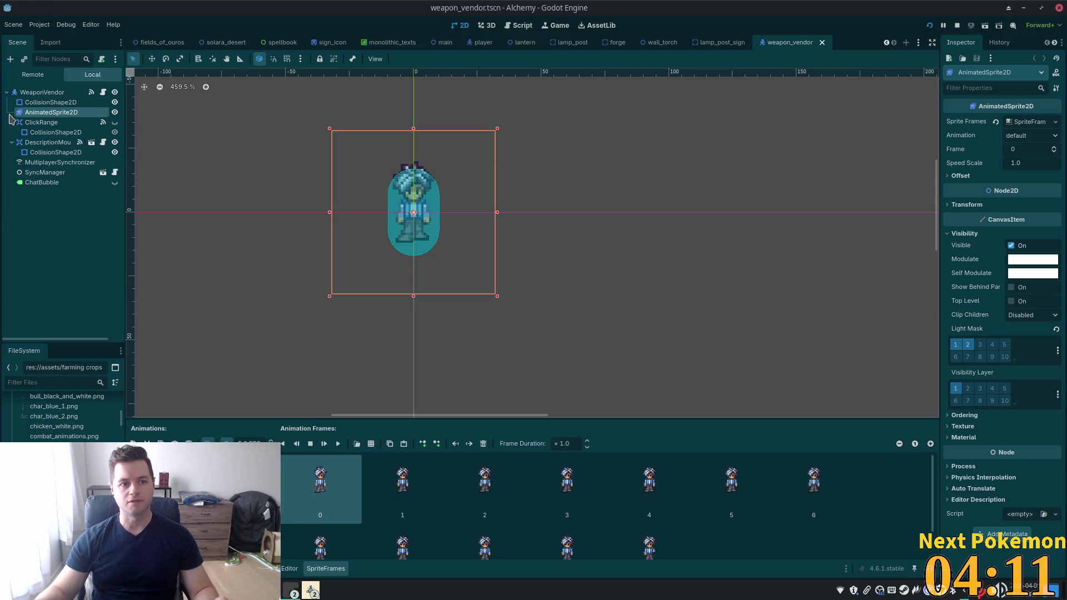
pyautogui.scroll(1, 153, 45)
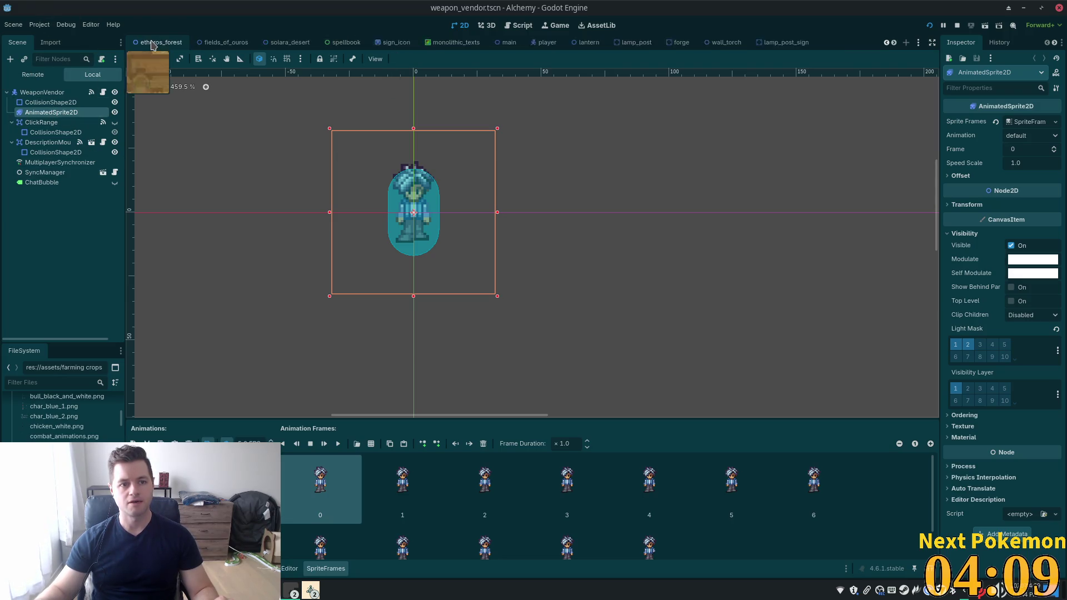
pyautogui.scroll(1, 153, 44)
pyautogui.click(149, 42)
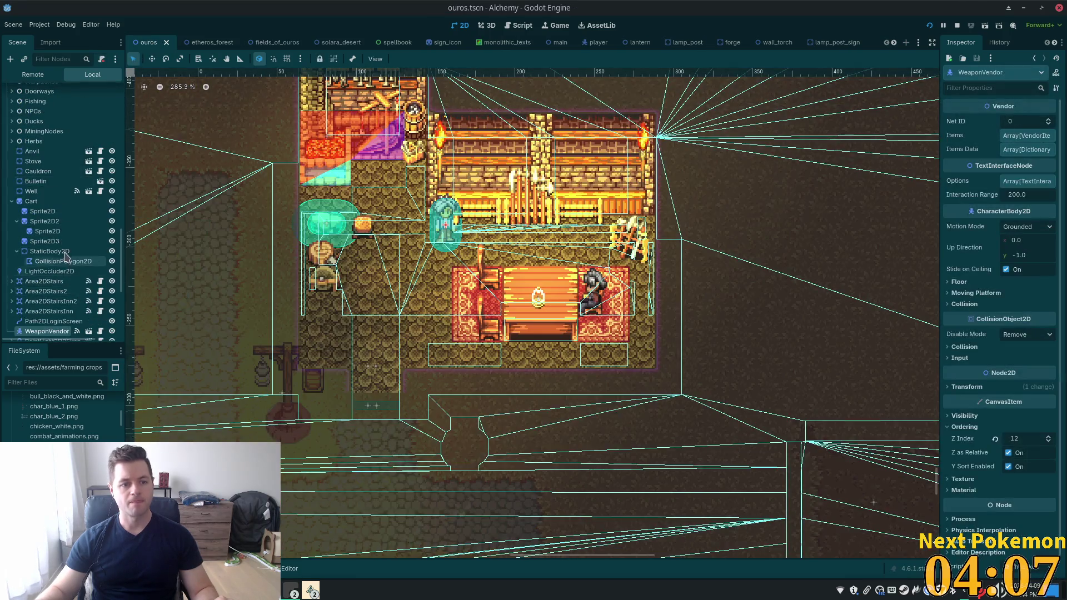
# Filter the ouros scene tree for 'miner' and open miner.tscn from the Miner node
pyautogui.scroll(-3, 65, 254)
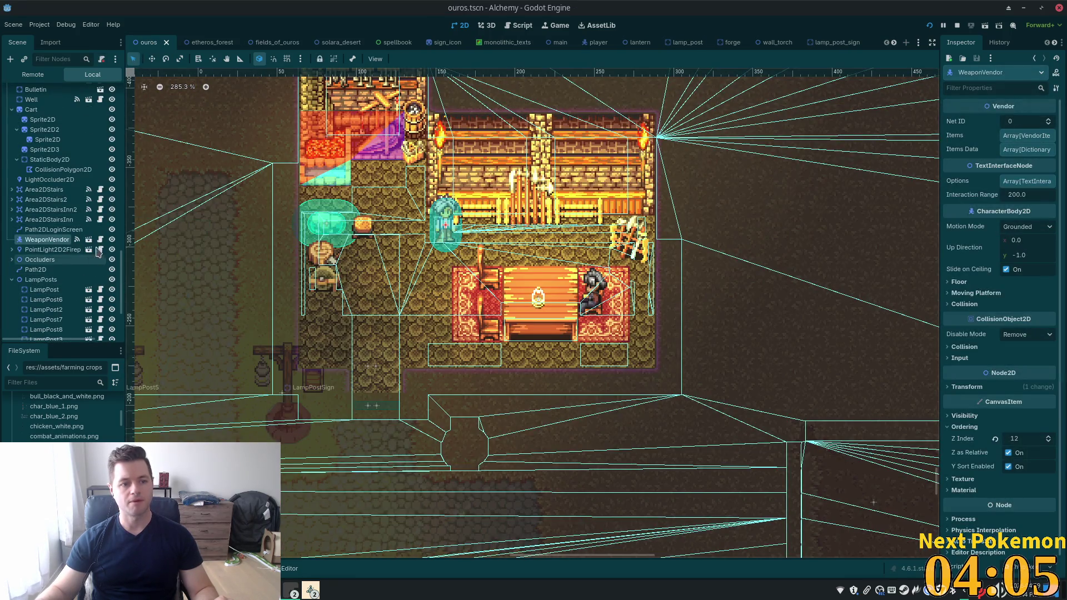
pyautogui.scroll(3, 67, 222)
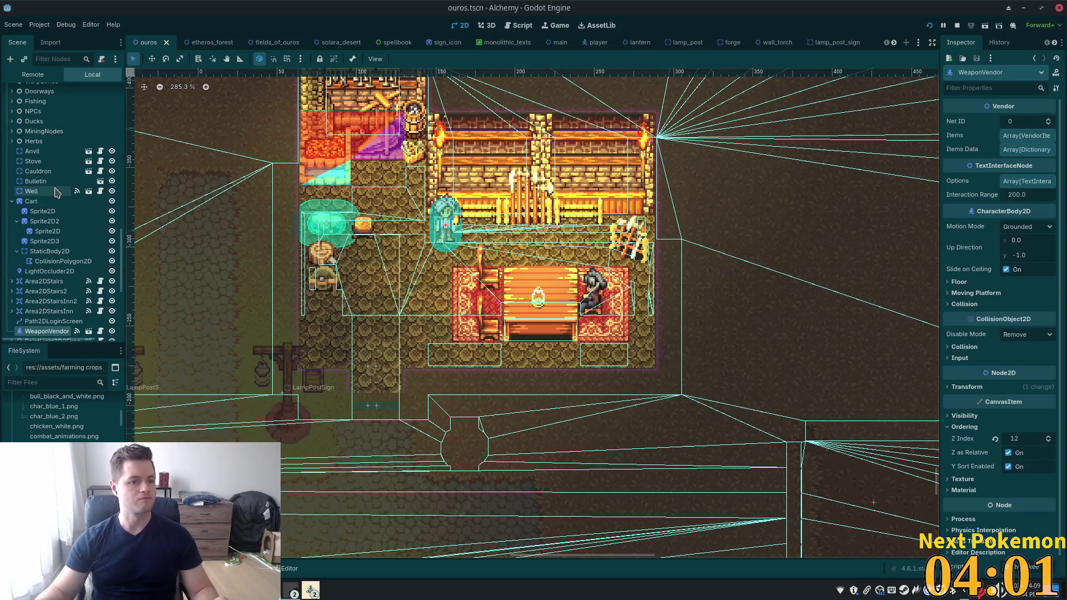
pyautogui.scroll(2, 56, 178)
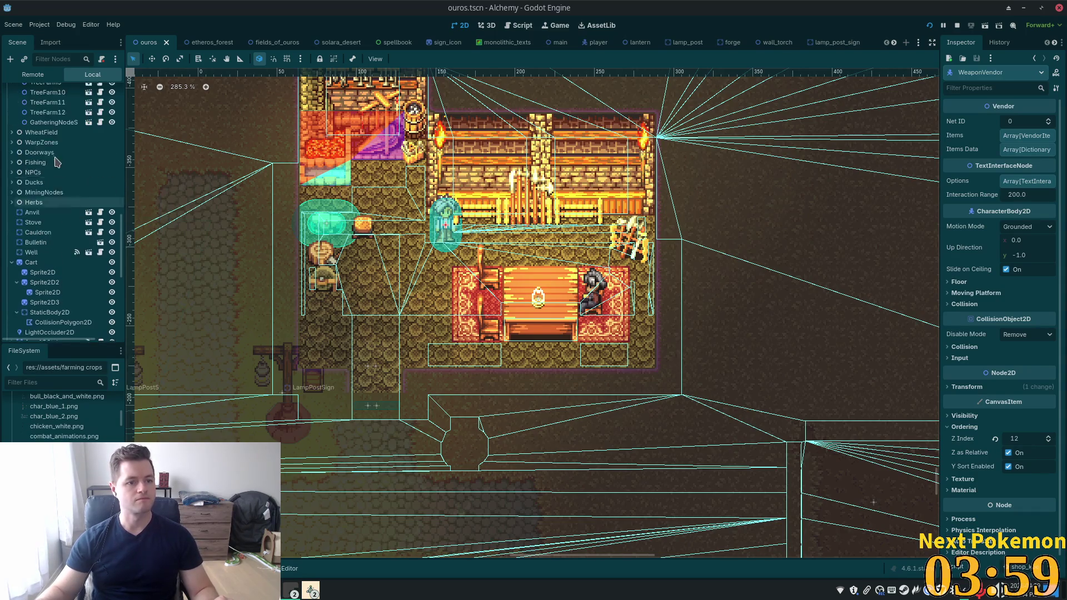
pyautogui.click(50, 172)
pyautogui.scroll(-1, 56, 238)
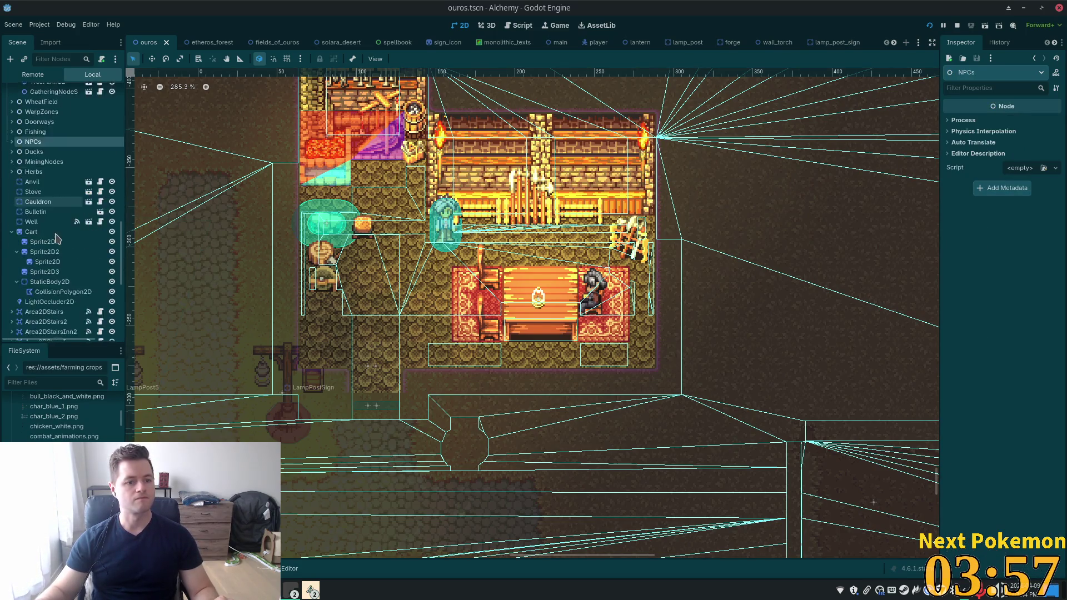
pyautogui.scroll(-1, 56, 237)
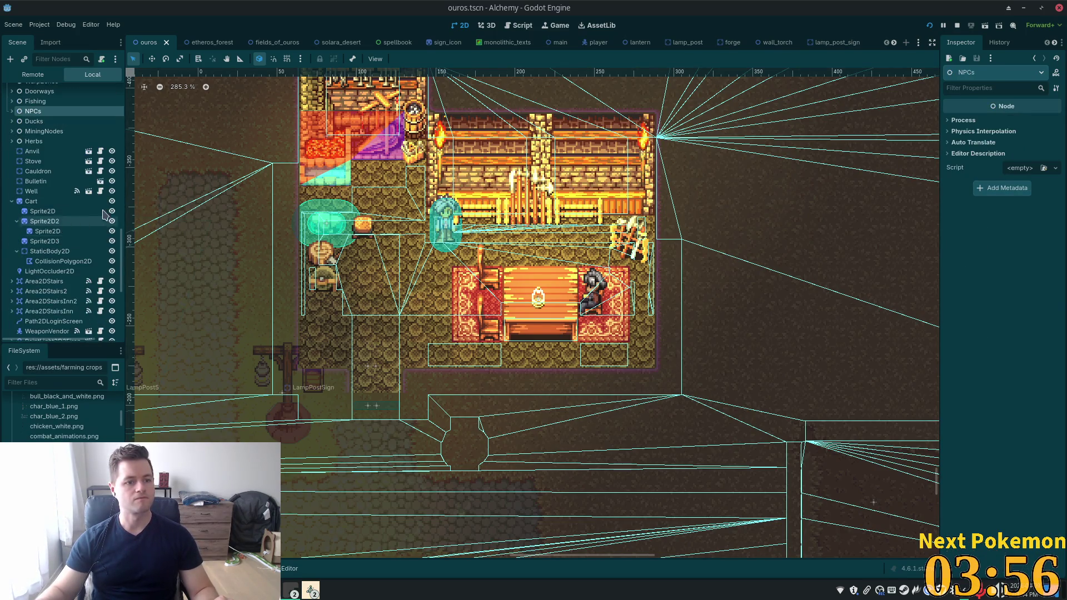
pyautogui.click(52, 60)
pyautogui.write('miner')
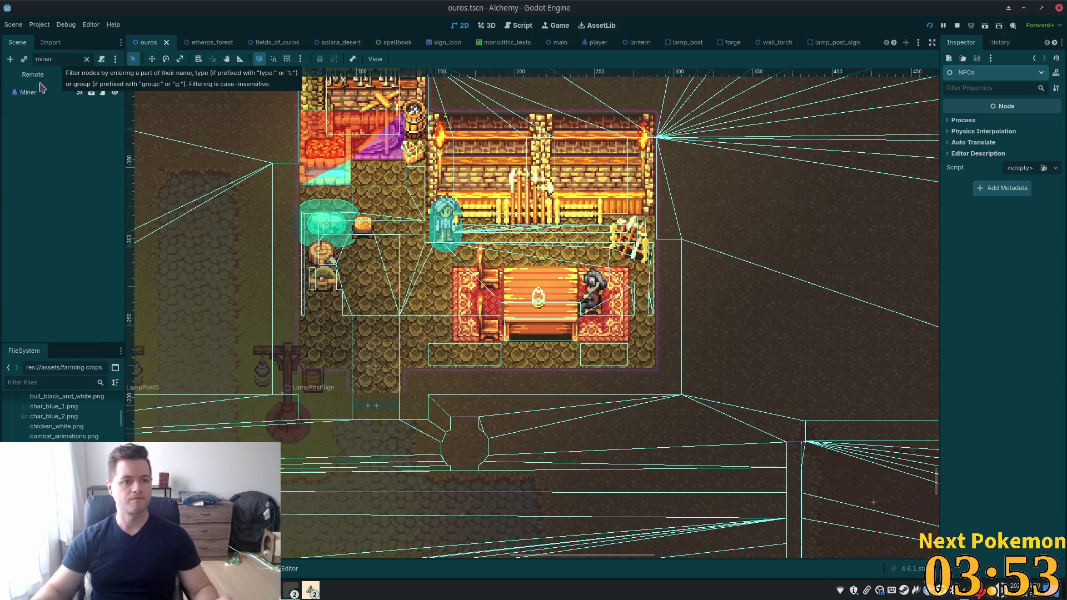
pyautogui.click(91, 92)
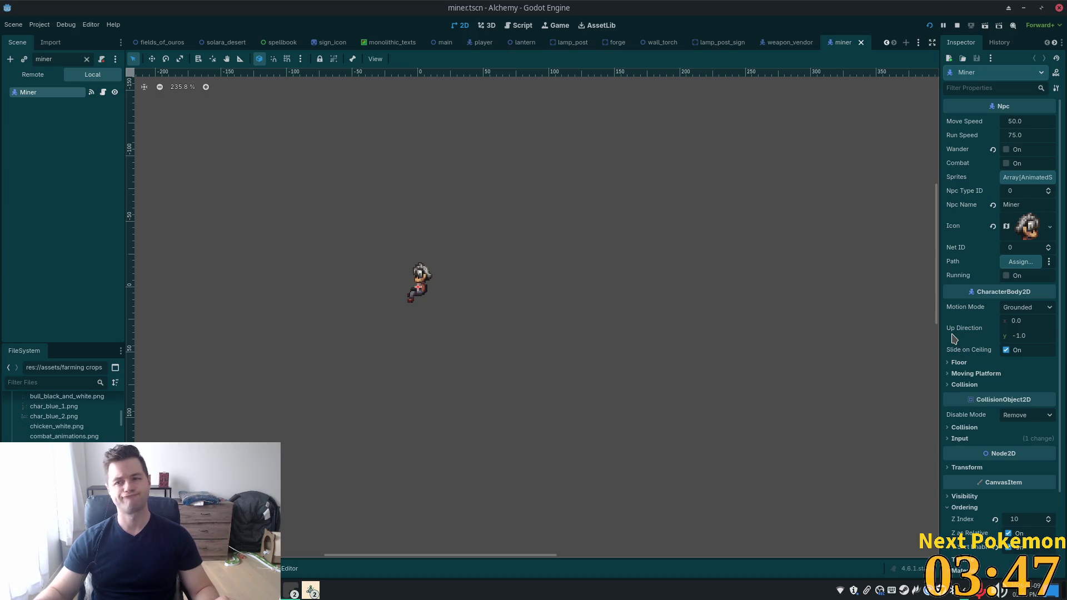
pyautogui.moveTo(954, 339)
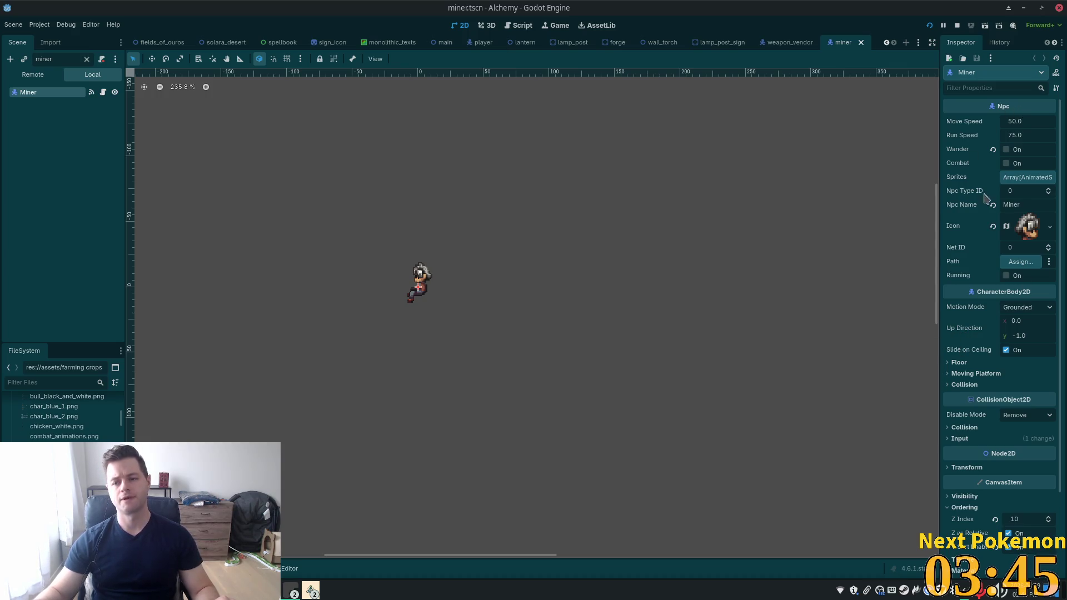
pyautogui.scroll(-3, 987, 241)
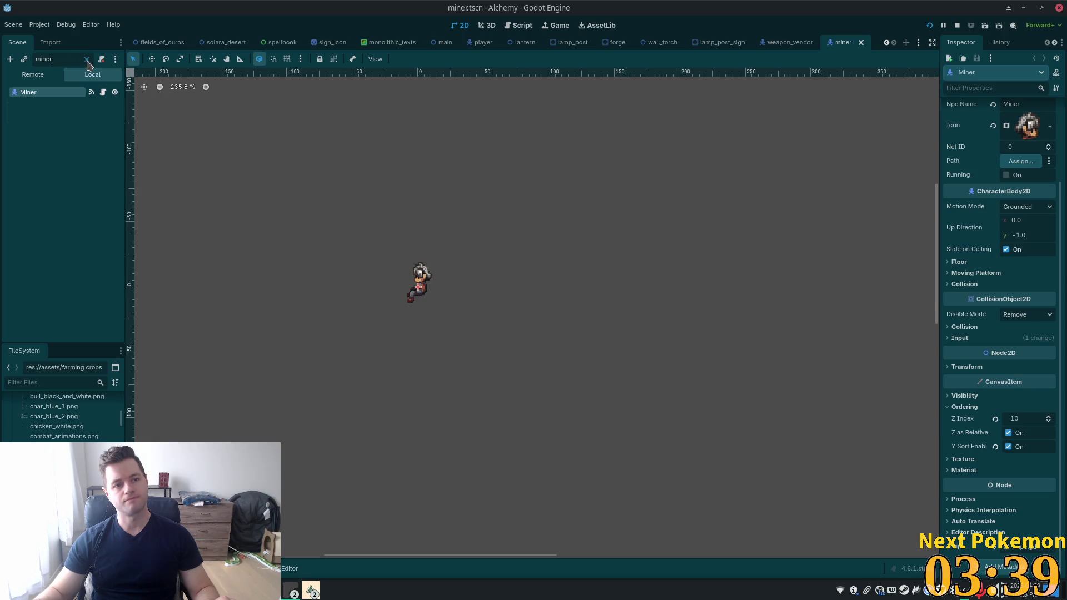
# Enable light mask layer 2 on the Miner's AnimatedSprite2D, save miner.tscn, and run the game
pyautogui.click(87, 59)
pyautogui.click(51, 112)
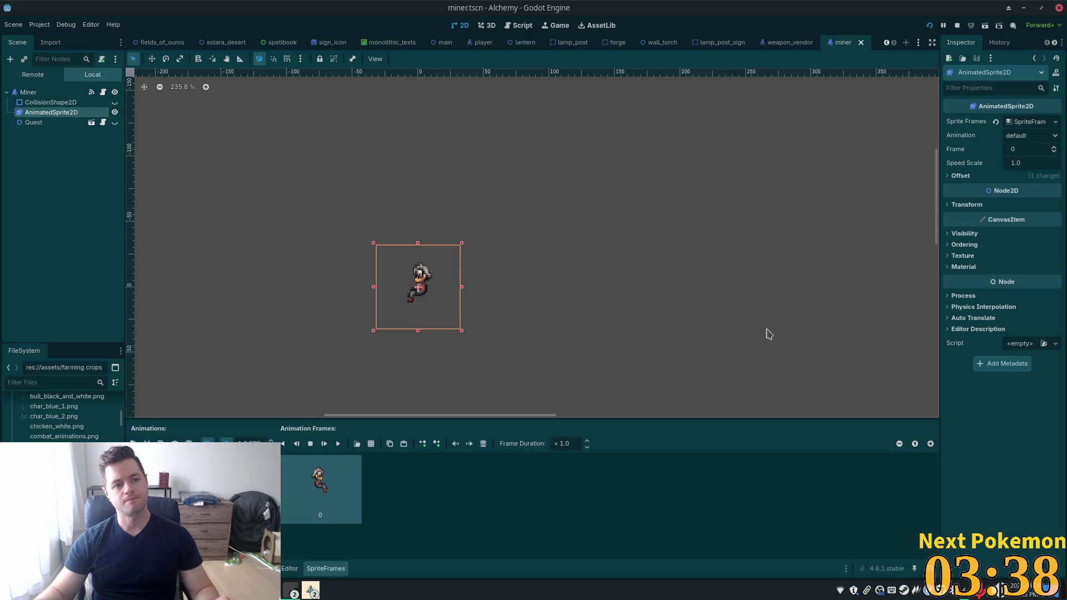
pyautogui.click(948, 236)
pyautogui.hotkey('ctrl', 's')
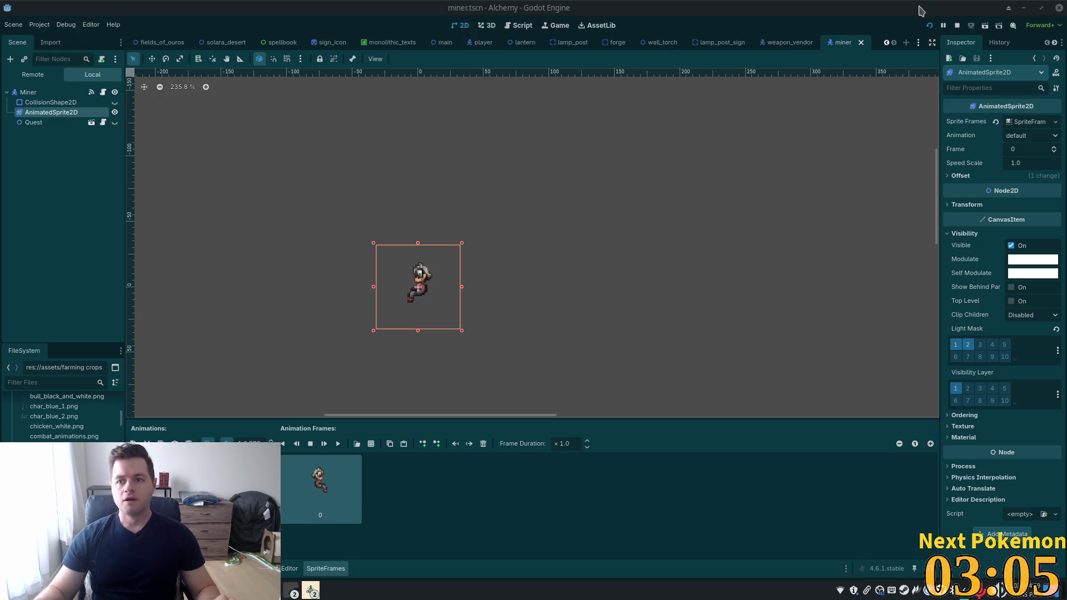
pyautogui.click(929, 25)
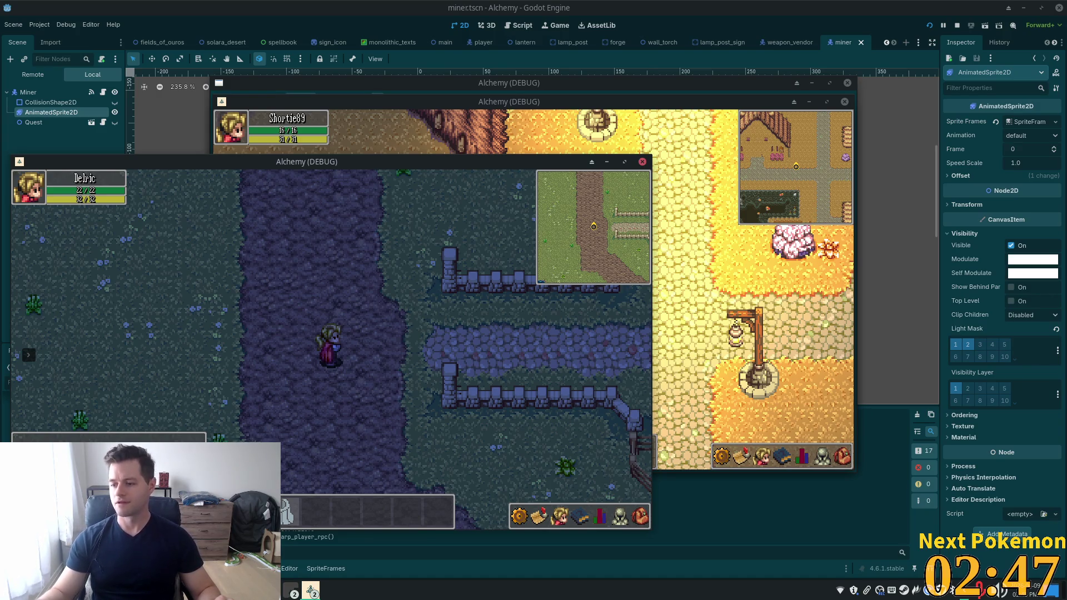
# Bring the second game window forward and walk up through town into the forge
pyautogui.click(739, 300)
pyautogui.press('Up')
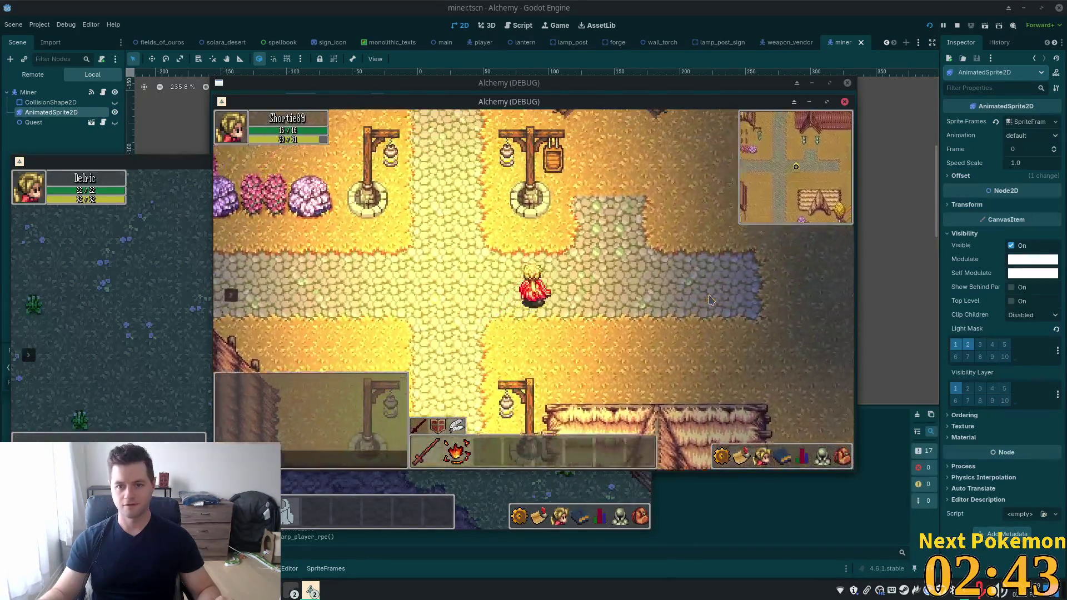
pyautogui.press('Up')
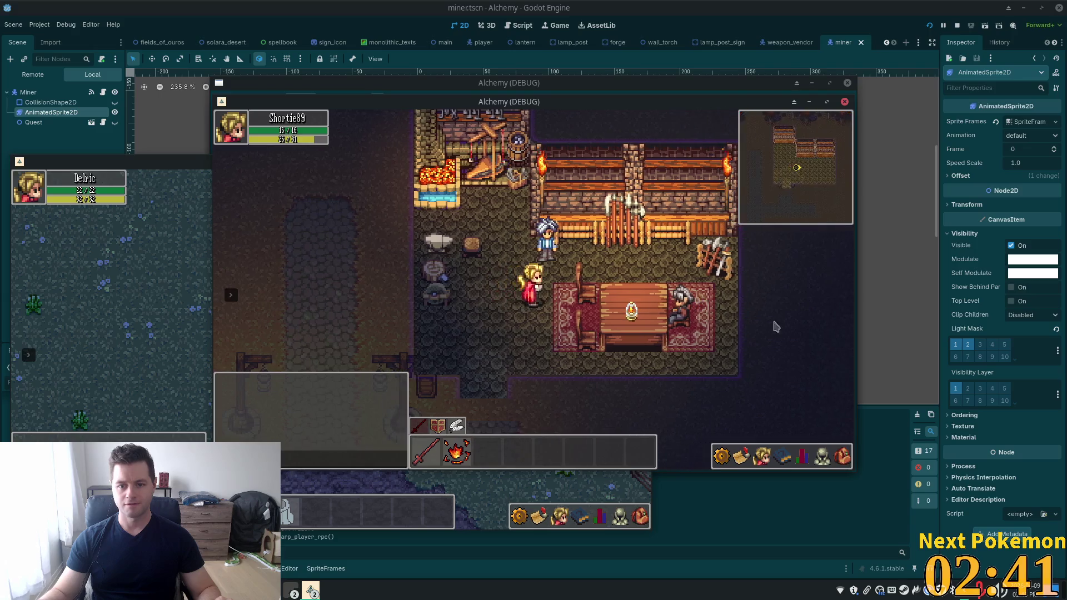
pyautogui.press('Right')
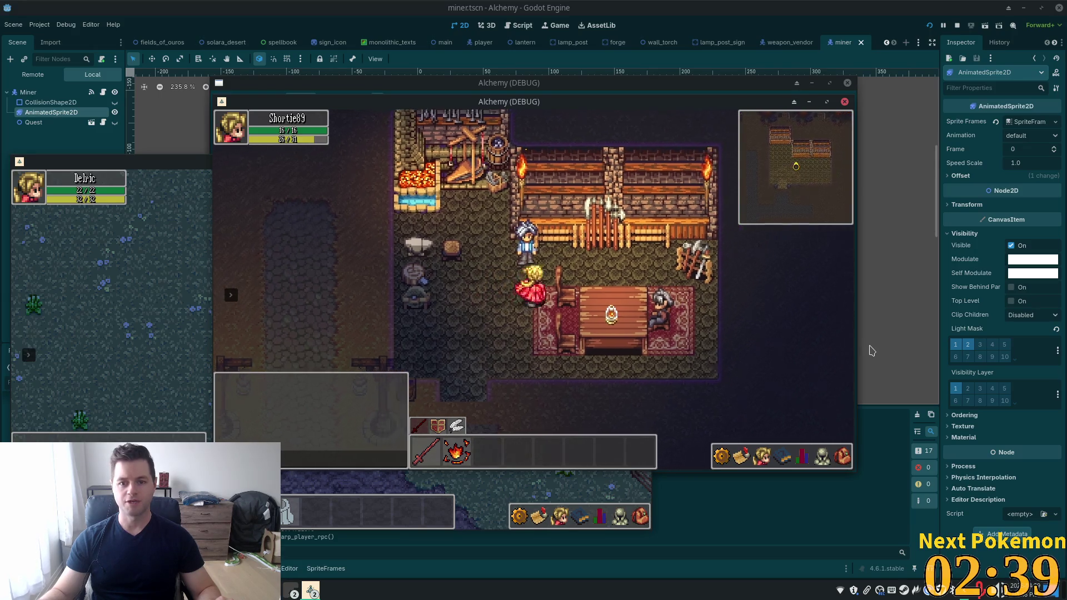
pyautogui.press('Left')
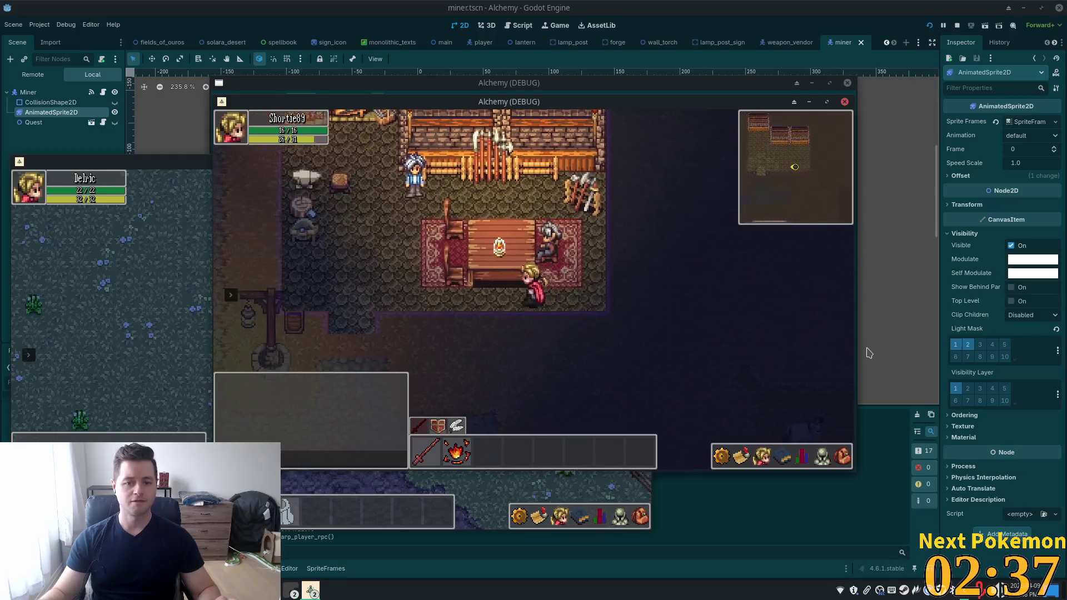
pyautogui.press('Down')
pyautogui.press('Left')
pyautogui.press('Up')
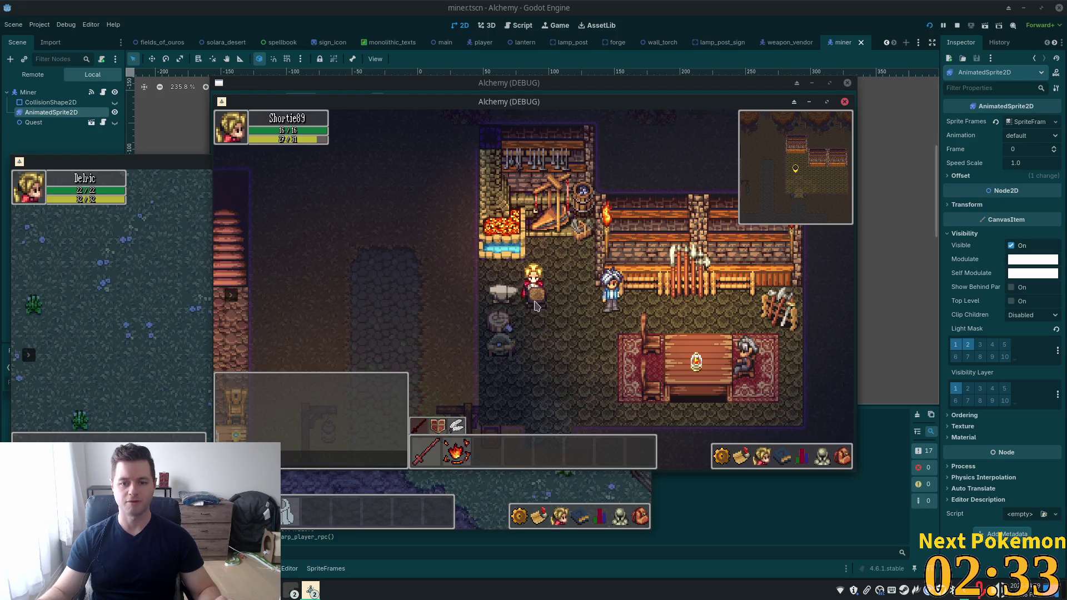
# Walk around the forge's table and chairs, then leave onto the sunny street
pyautogui.press('Right')
pyautogui.press('Down')
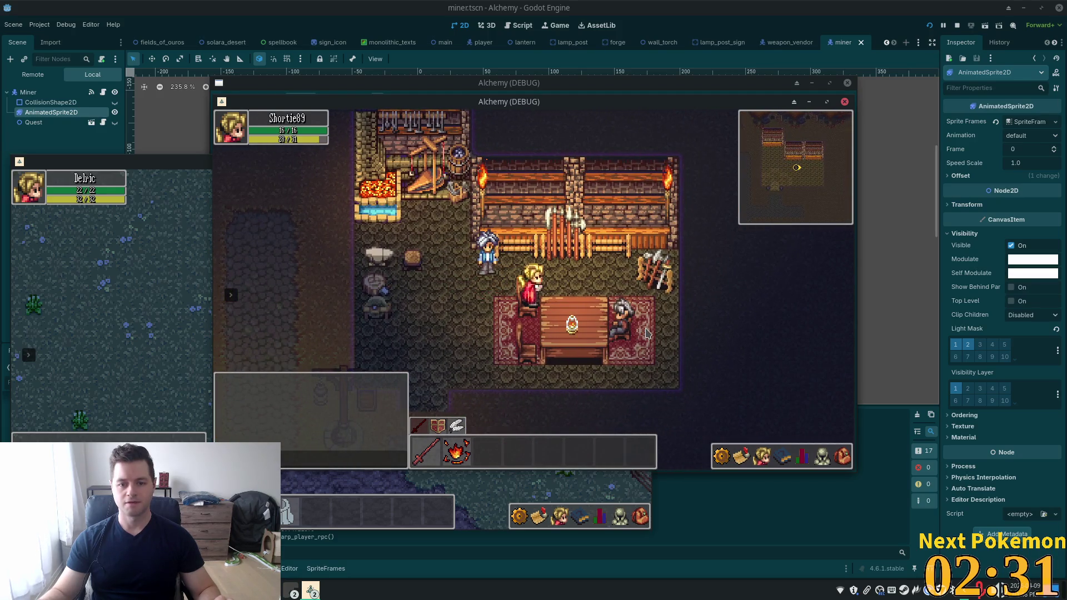
pyautogui.press('Left')
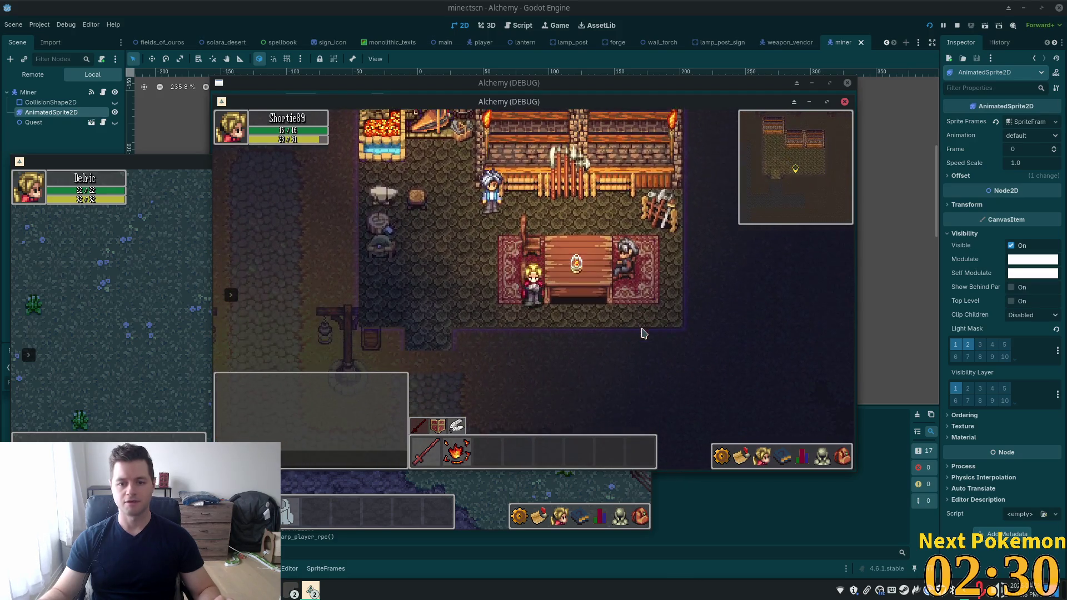
pyautogui.press('Left')
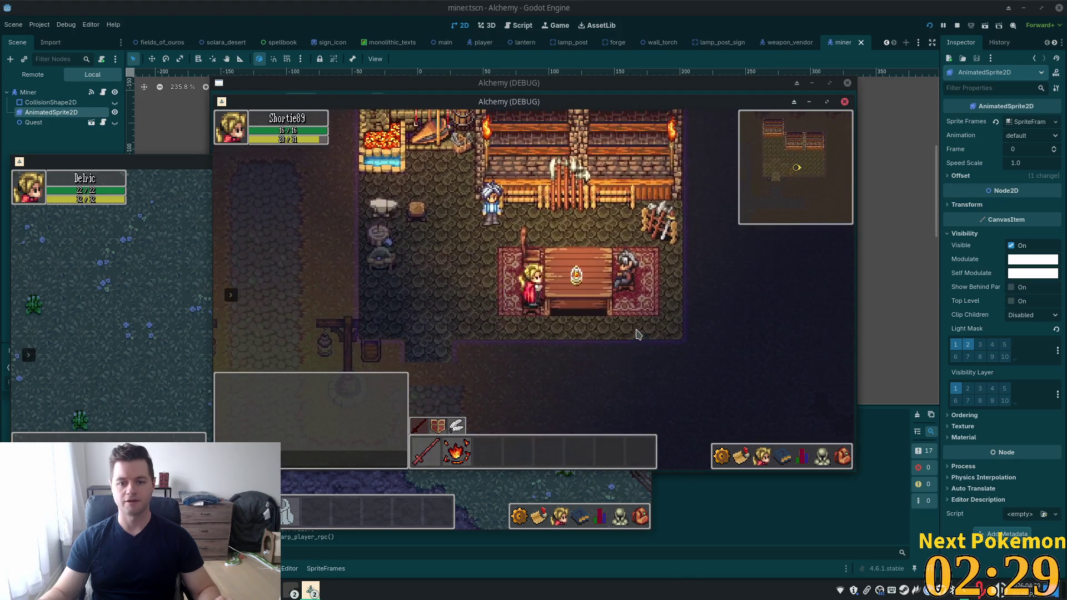
pyautogui.press('Up')
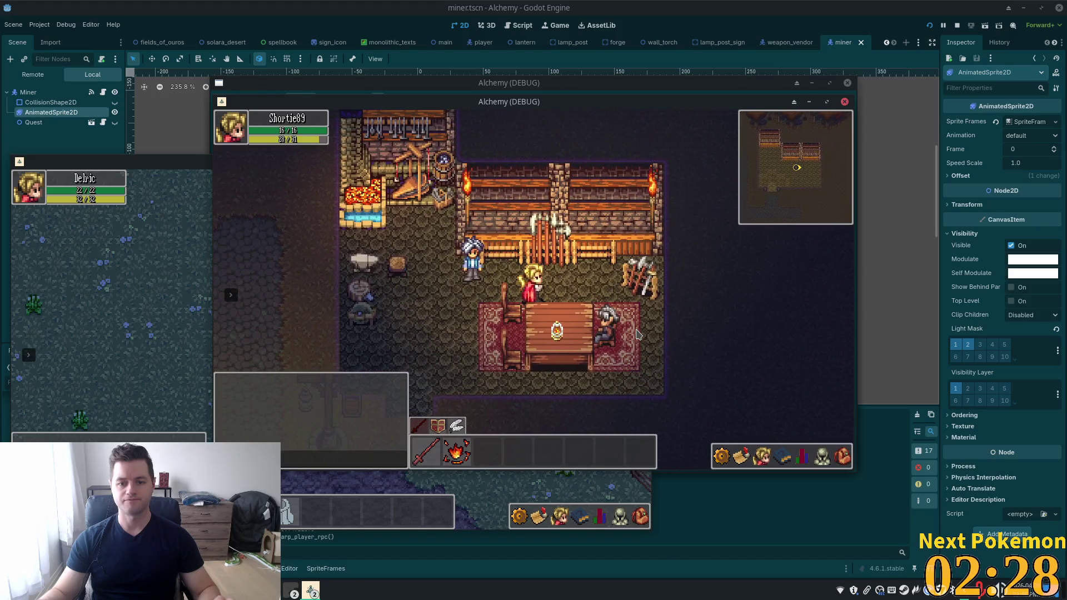
pyautogui.press('Left')
pyautogui.press('Up')
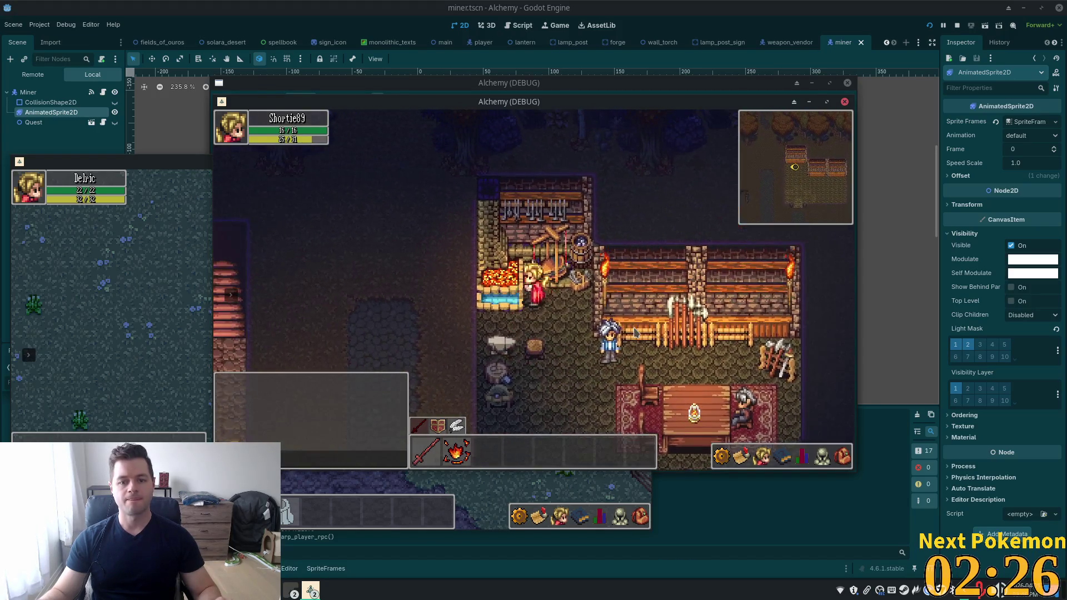
pyautogui.press('Down')
pyautogui.press('Right')
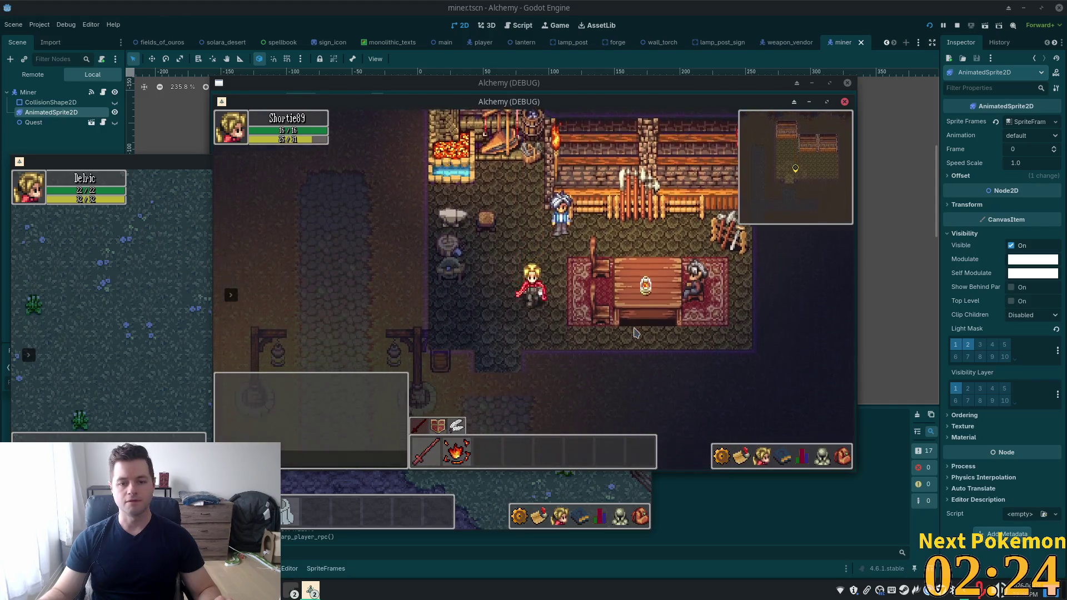
pyautogui.press('Down')
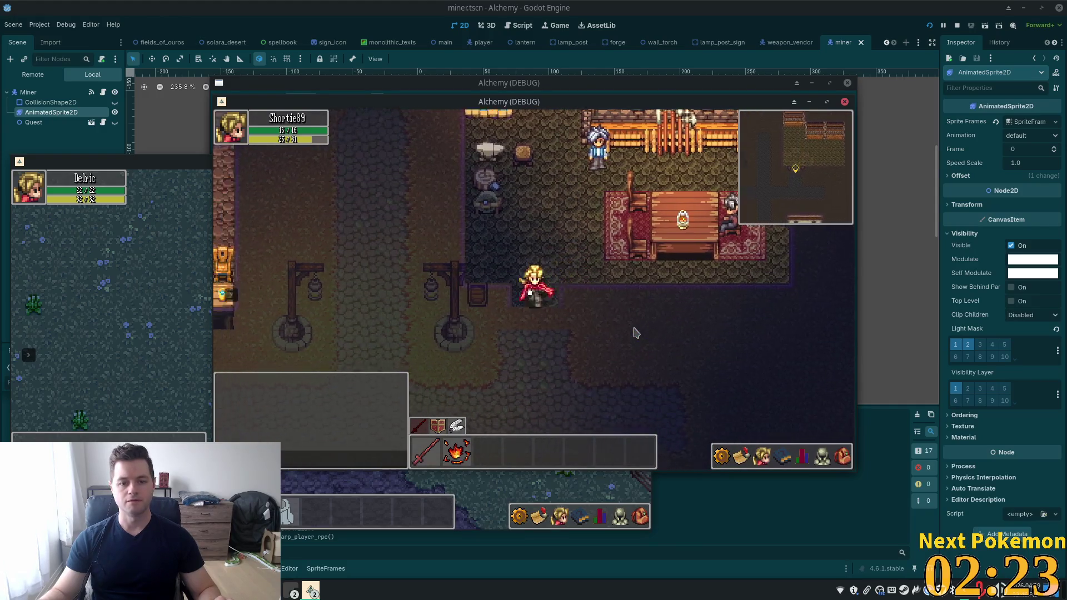
# Walk down the street into the thatched hut, toward its cauldron
pyautogui.press('Down')
pyautogui.press('Left')
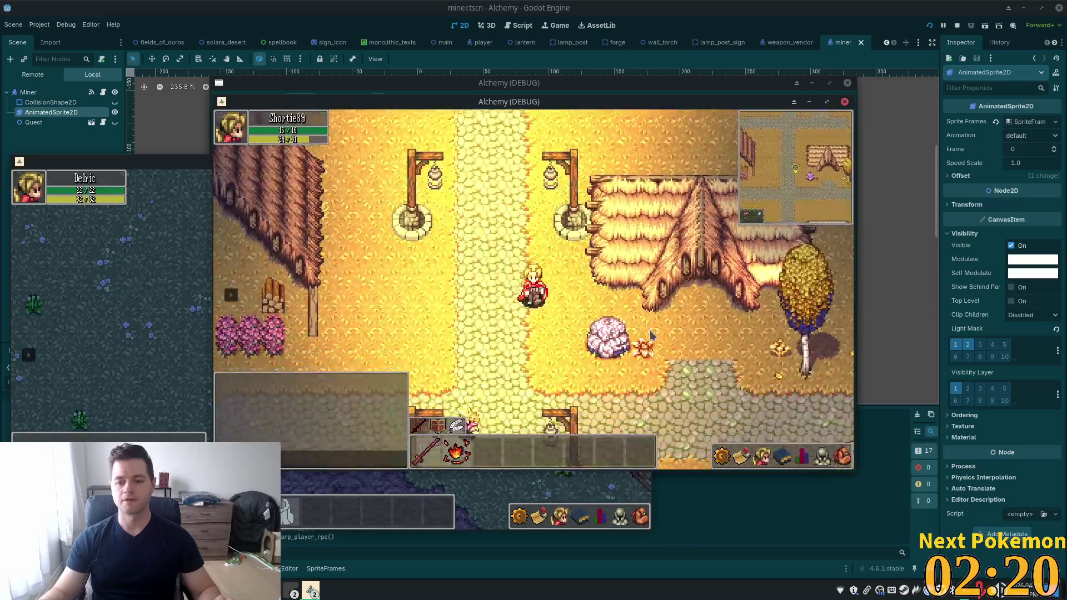
pyautogui.press('Right')
pyautogui.press('Up')
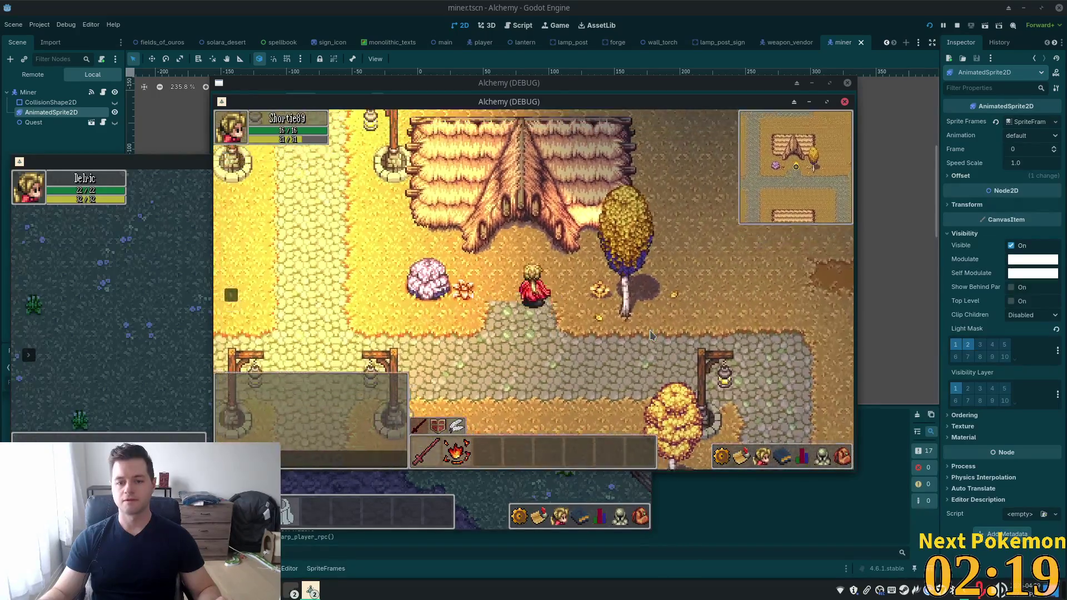
pyautogui.press('Right')
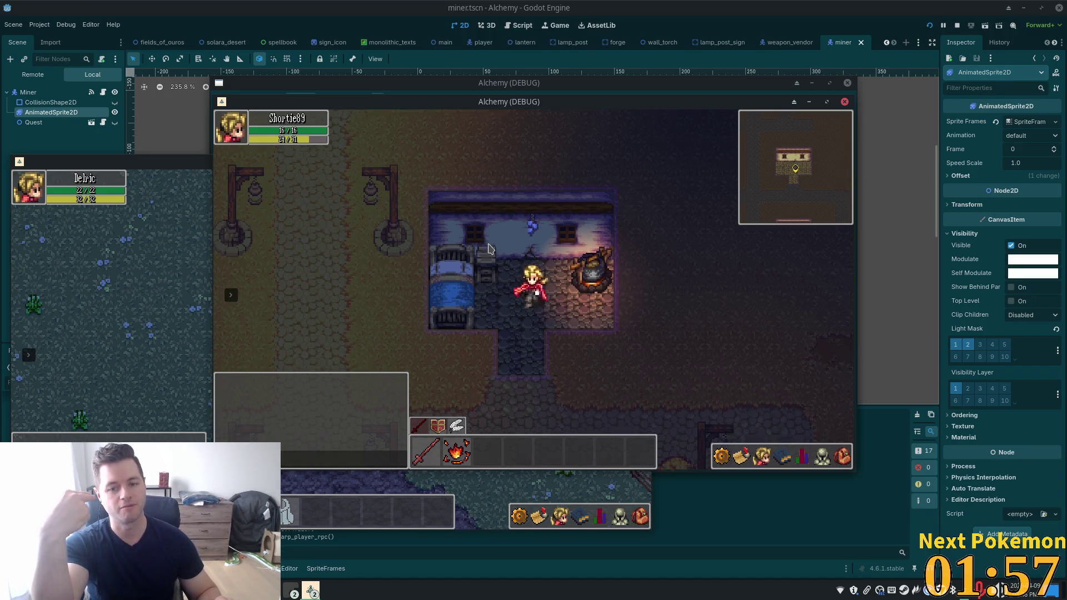
# Leave the hut and walk the cobblestone paths past the lamp posts to the merchant's shop
pyautogui.press('Down')
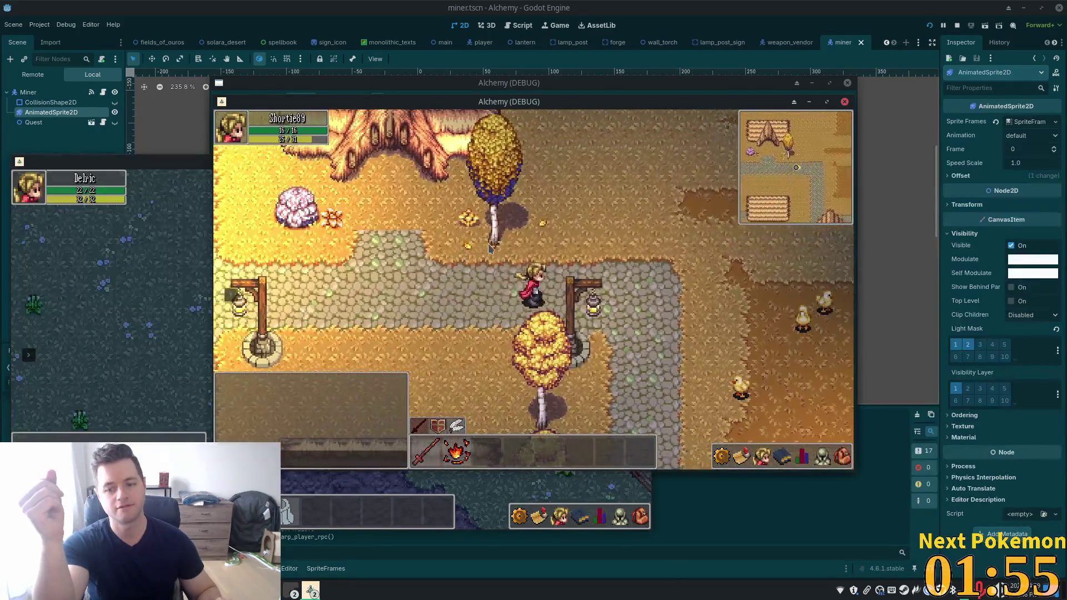
pyautogui.press('Right')
pyautogui.press('Down')
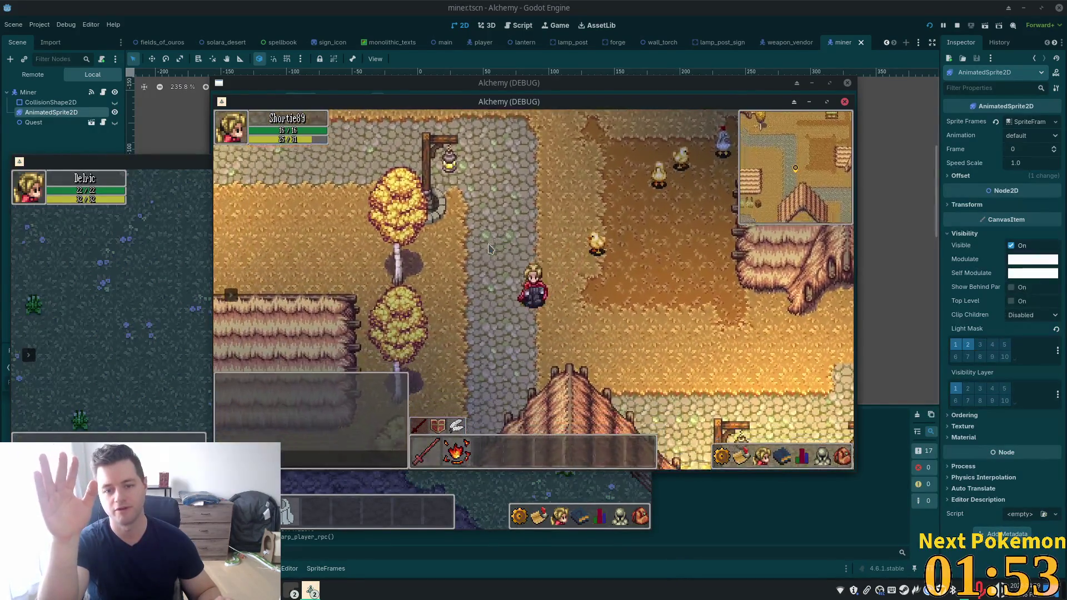
pyautogui.press('Down')
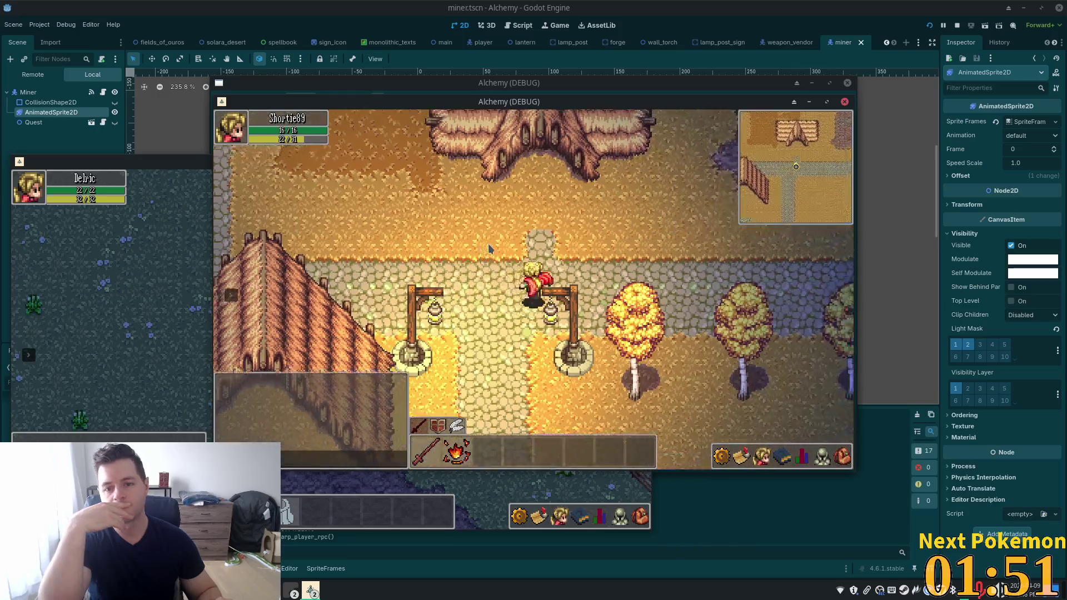
pyautogui.press('Up')
pyautogui.press('Down')
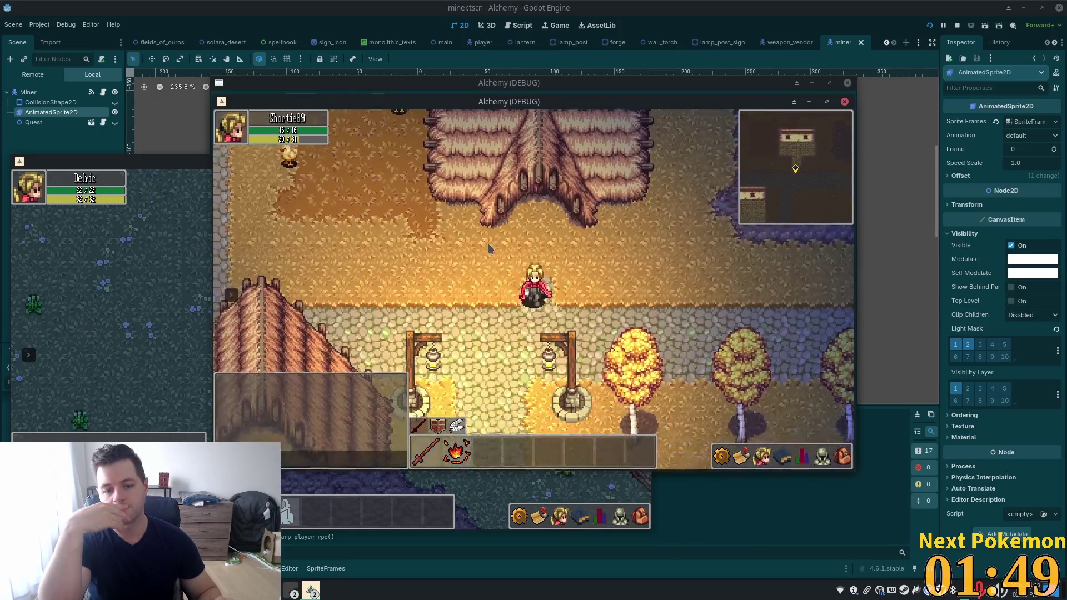
pyautogui.press('Left')
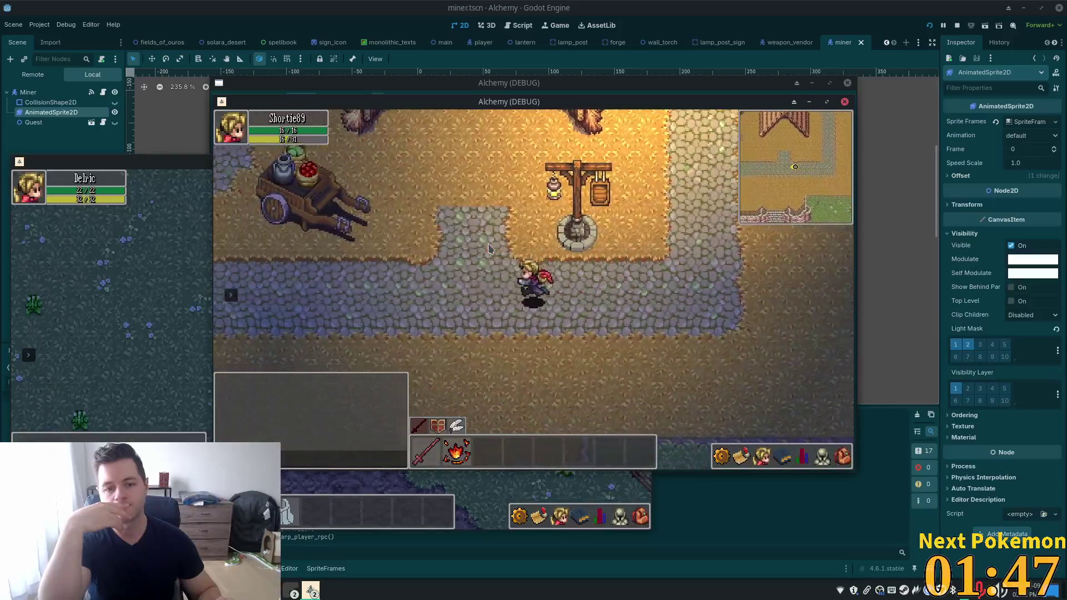
pyautogui.press('Up')
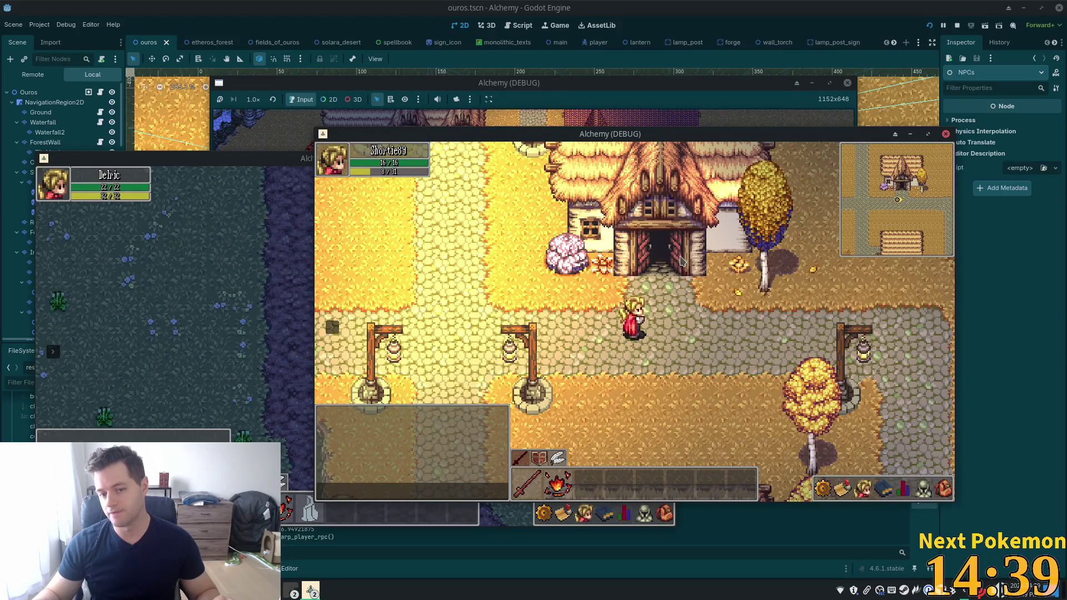
# Send the character to the thatched house door, step inside, and walk back out
pyautogui.click(683, 292)
pyautogui.click(665, 296)
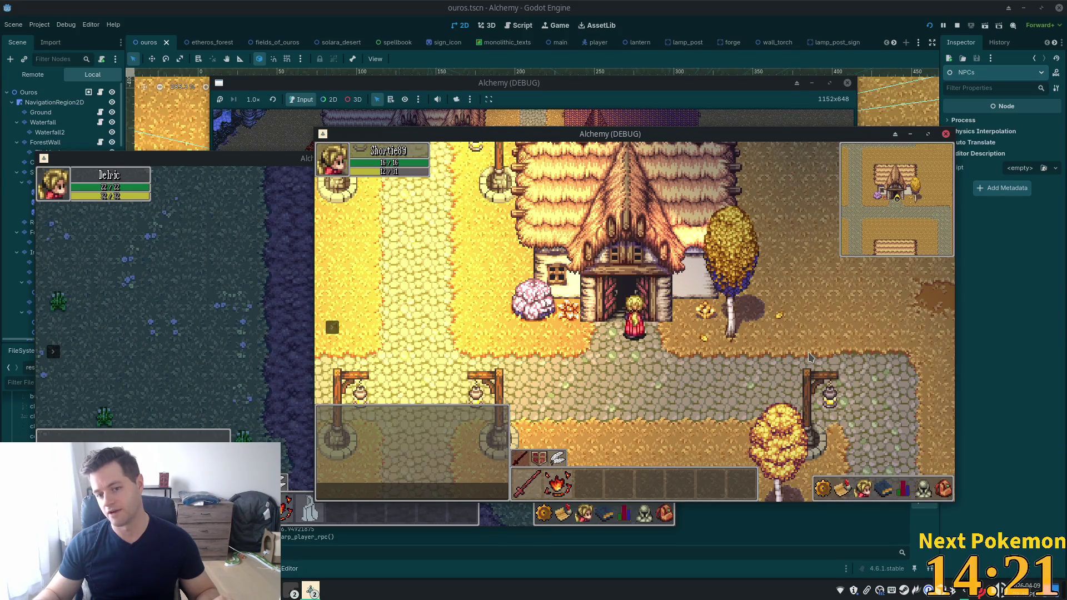
pyautogui.press('Up')
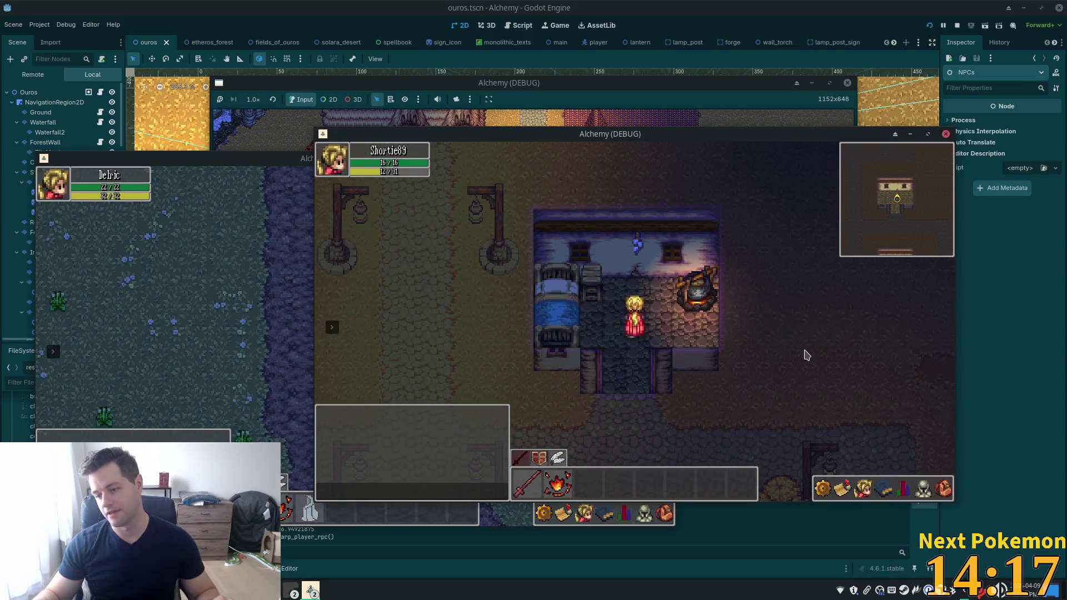
pyautogui.press('Down')
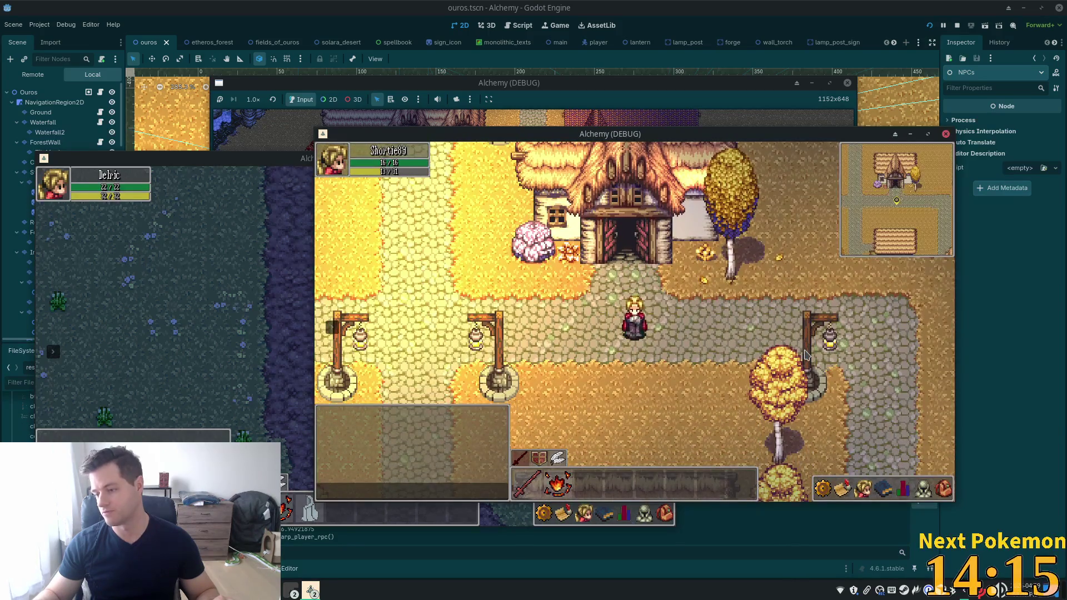
# Re-enter the house, stand by the cauldron and mid-room, then leave toward the forge
pyautogui.press('Up')
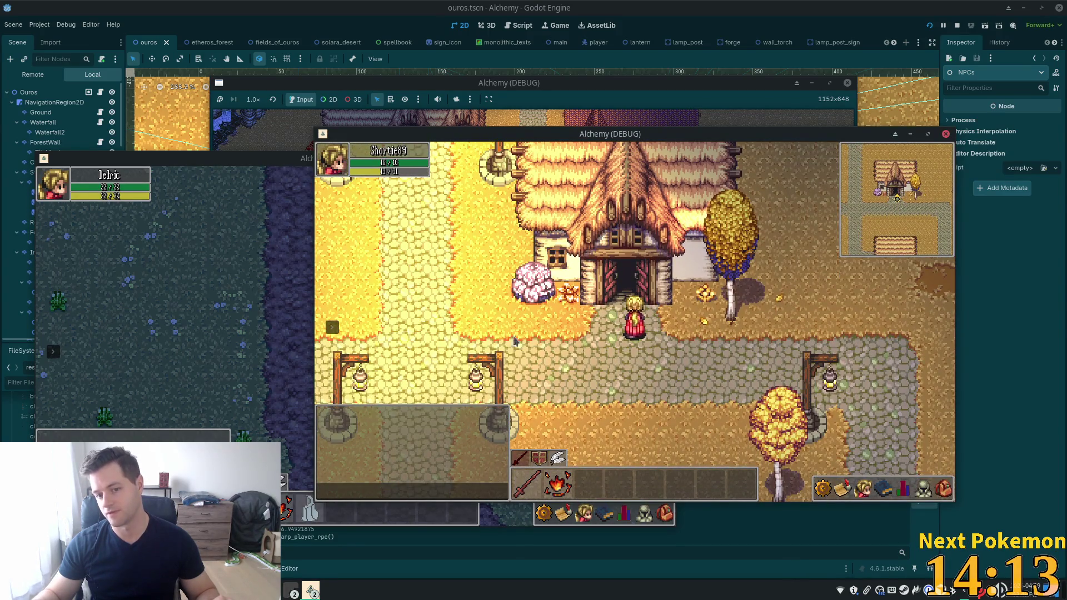
pyautogui.press('Up')
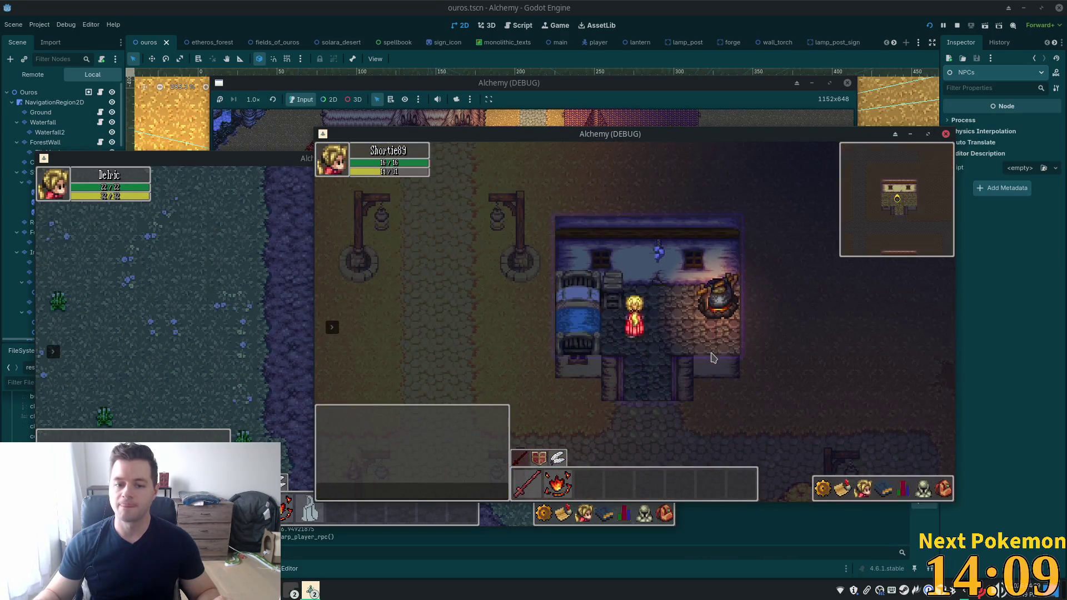
pyautogui.press('Right')
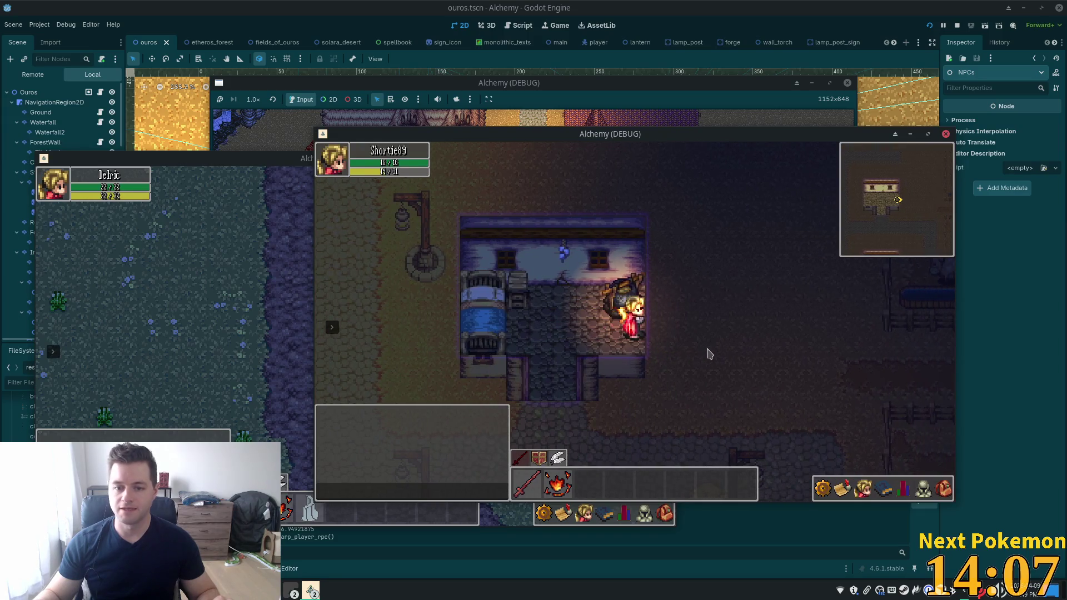
pyautogui.press('Left')
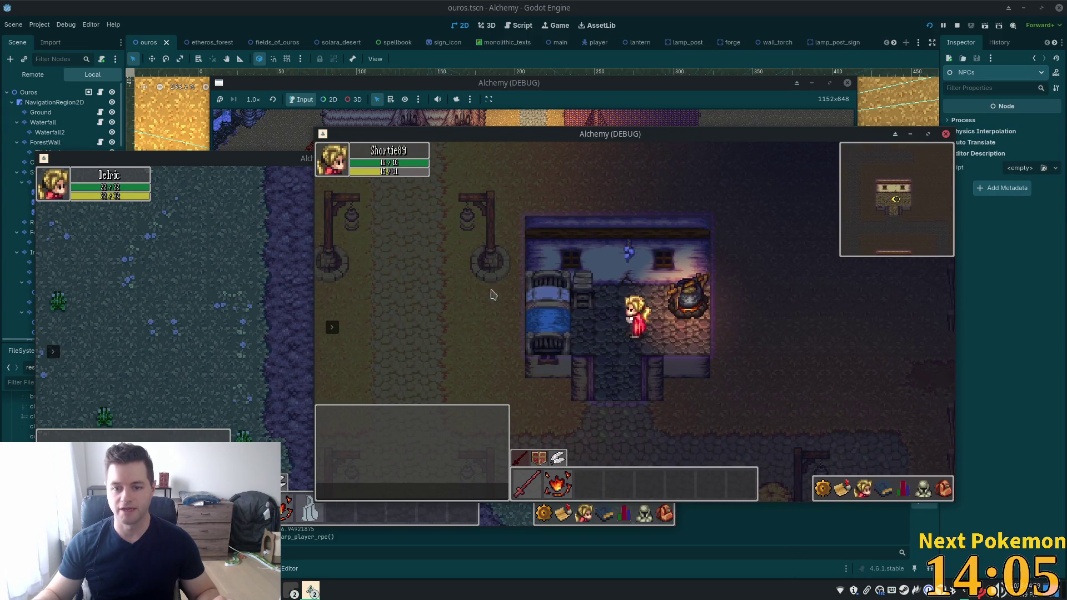
pyautogui.press('Down')
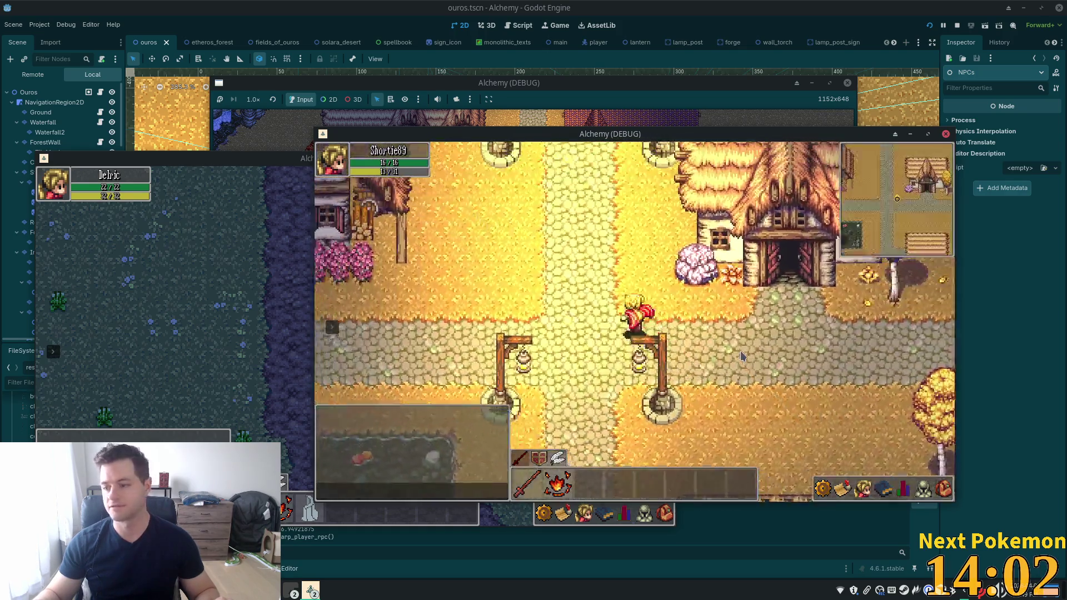
pyautogui.press('Up')
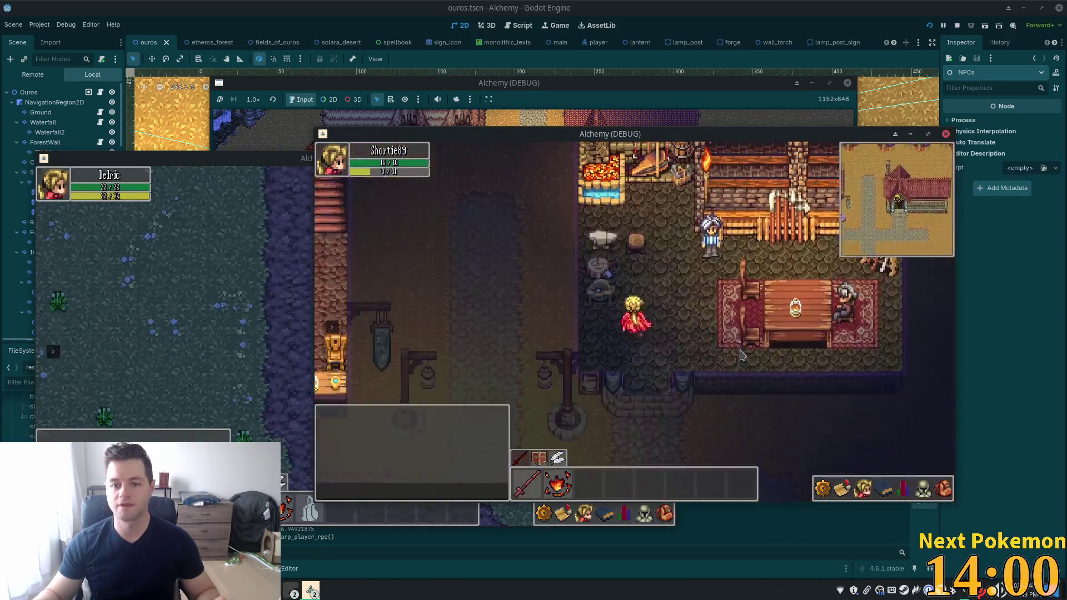
# Walk through the forge toward its table, then leave and head for the inn
pyautogui.press('Right')
pyautogui.press('Up')
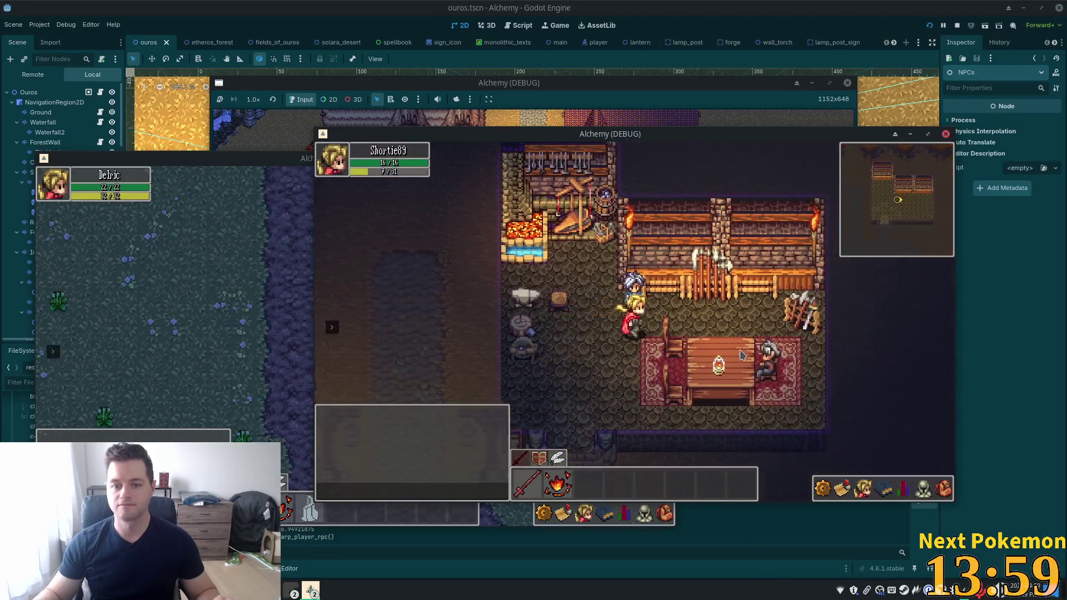
pyautogui.press('Down')
pyautogui.press('Left')
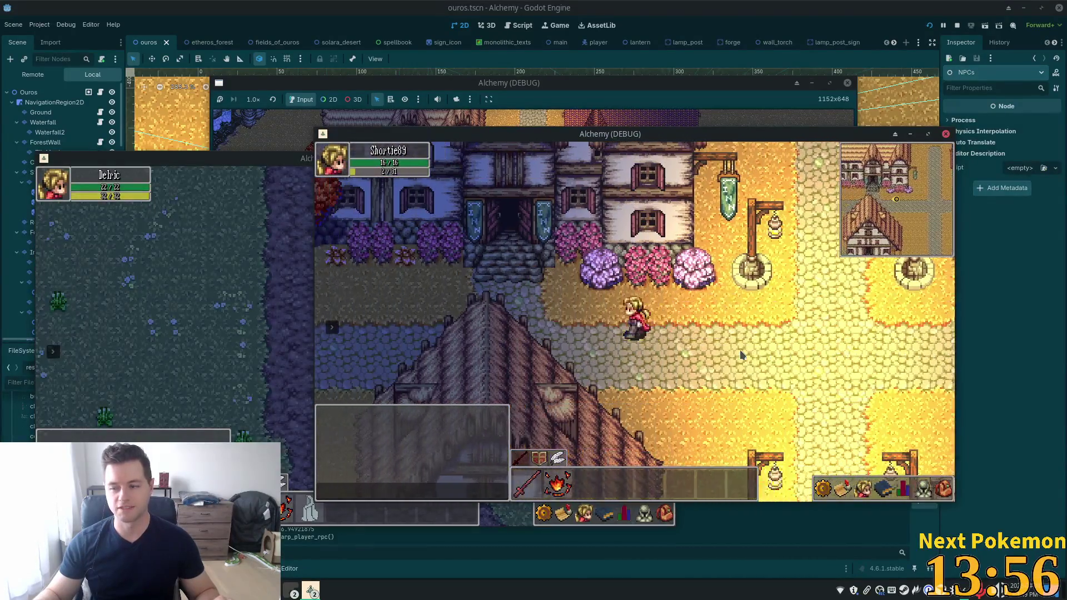
# Walk up through the inn's tavern room and climb the stairs to the candlelit bedrooms
pyautogui.press('Up')
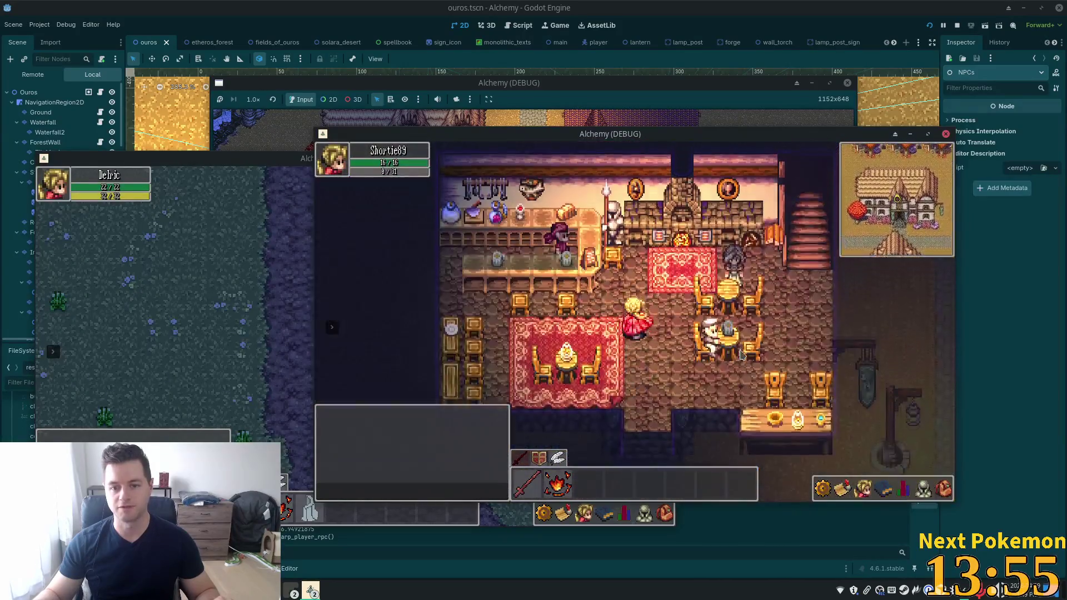
pyautogui.press('Up')
pyautogui.press('Left')
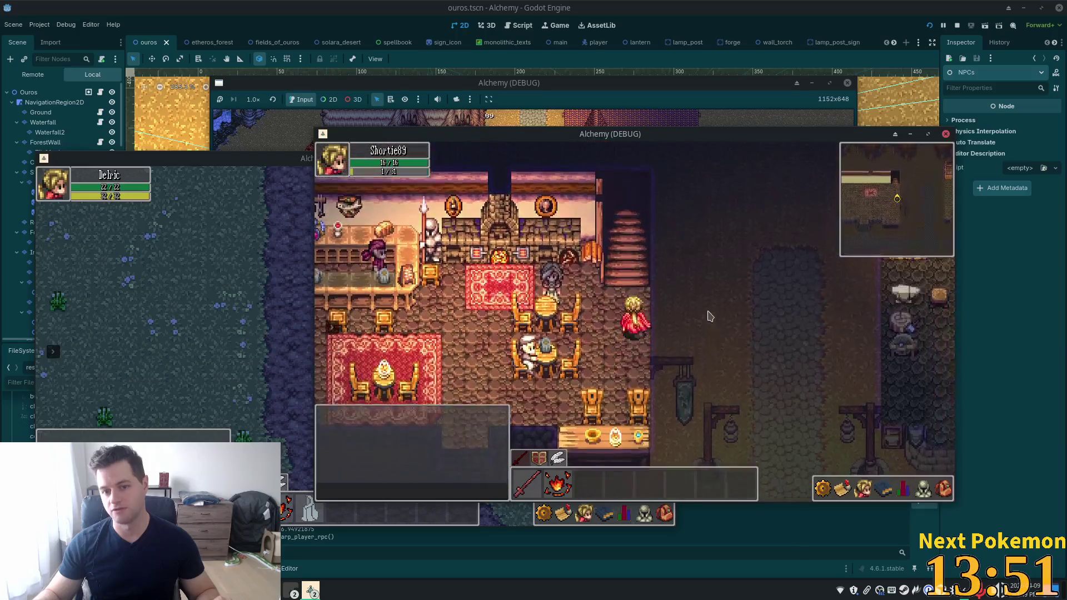
pyautogui.press('Up')
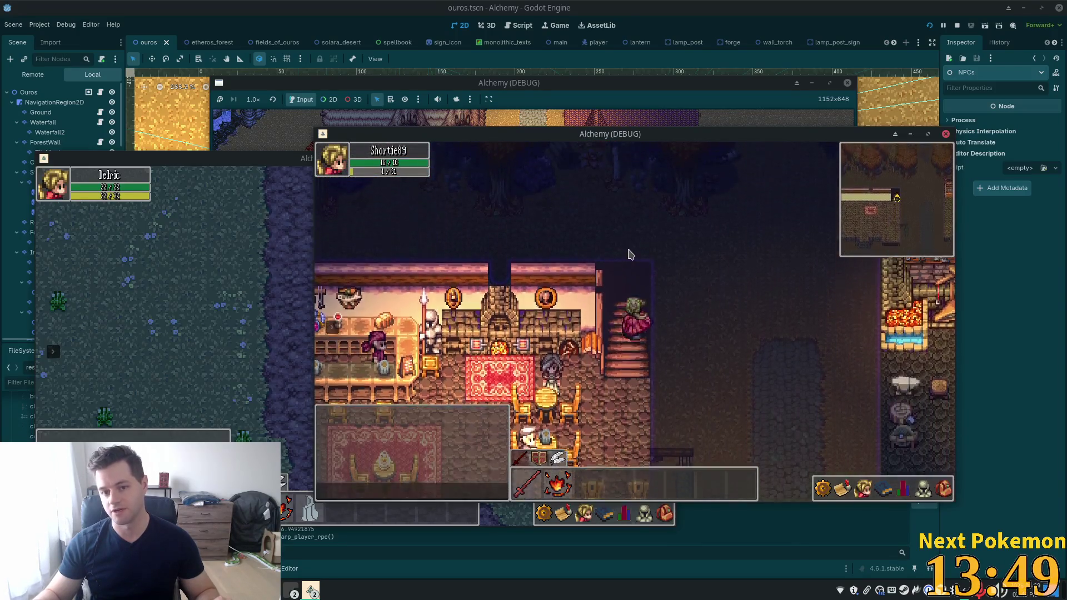
pyautogui.press('Down')
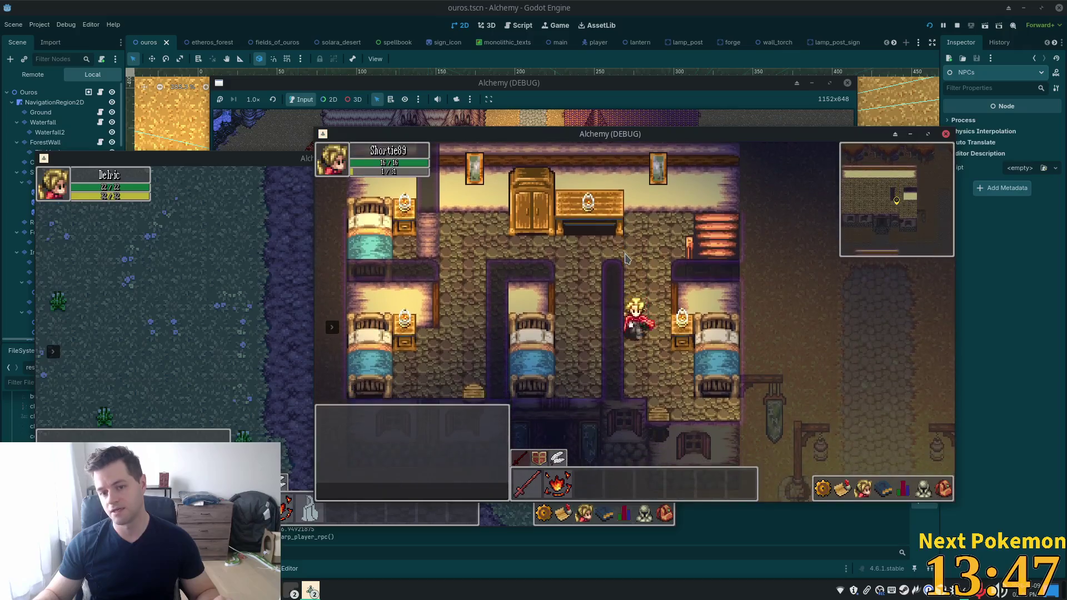
pyautogui.press('Up')
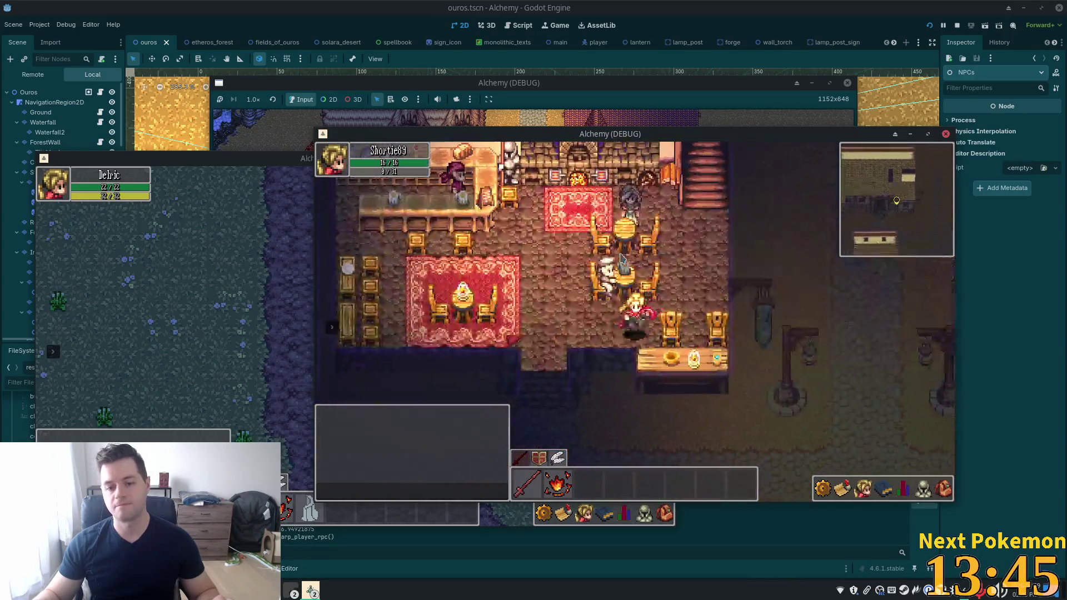
# Leave the inn and walk south through the village to the well
pyautogui.press('Down')
pyautogui.press('Down')
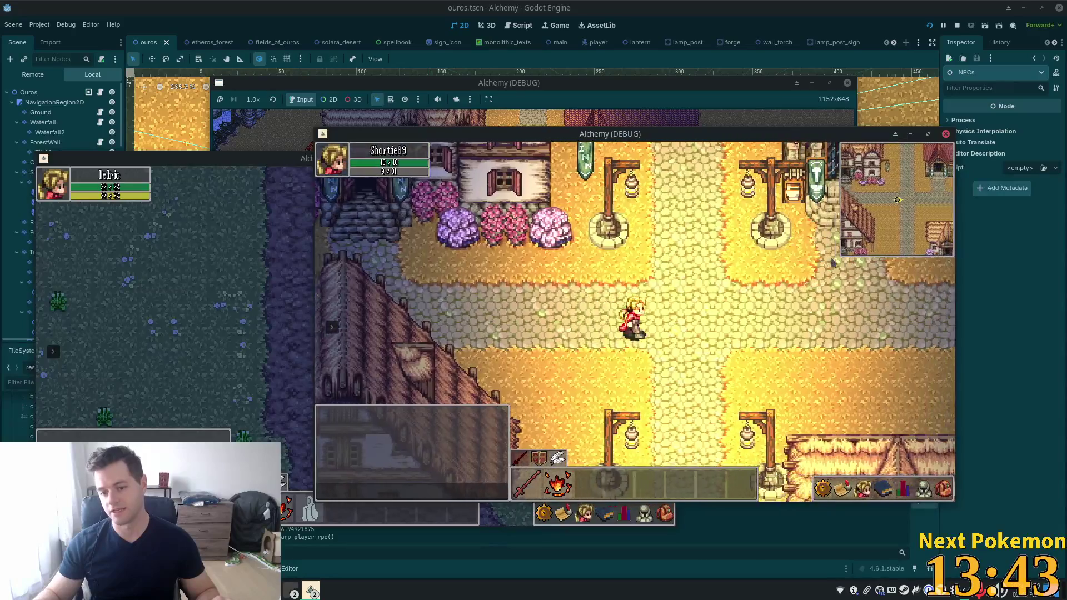
pyautogui.press('Down')
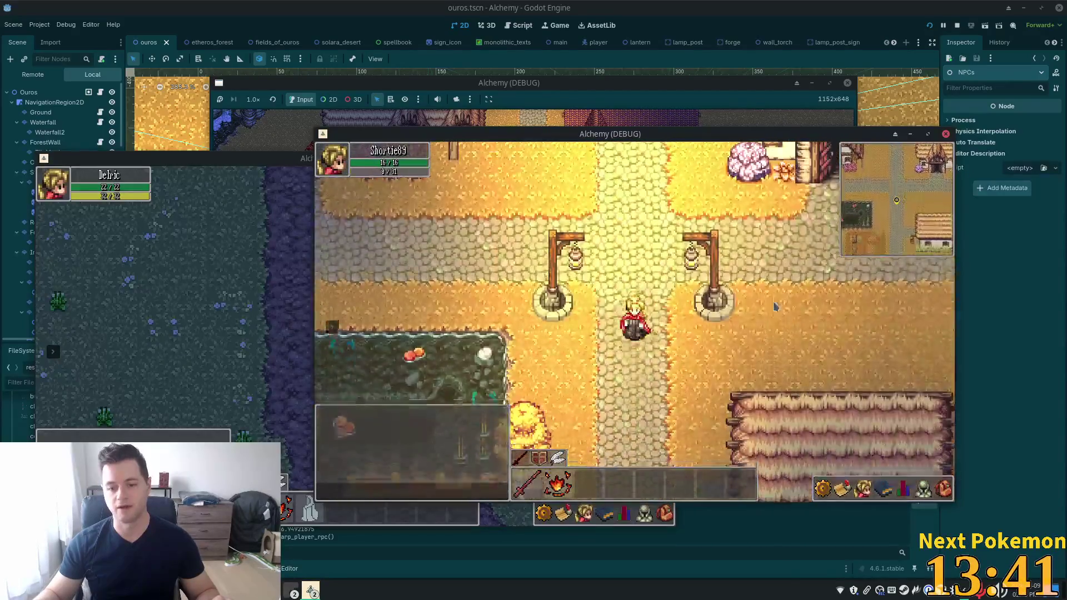
pyautogui.press('Down')
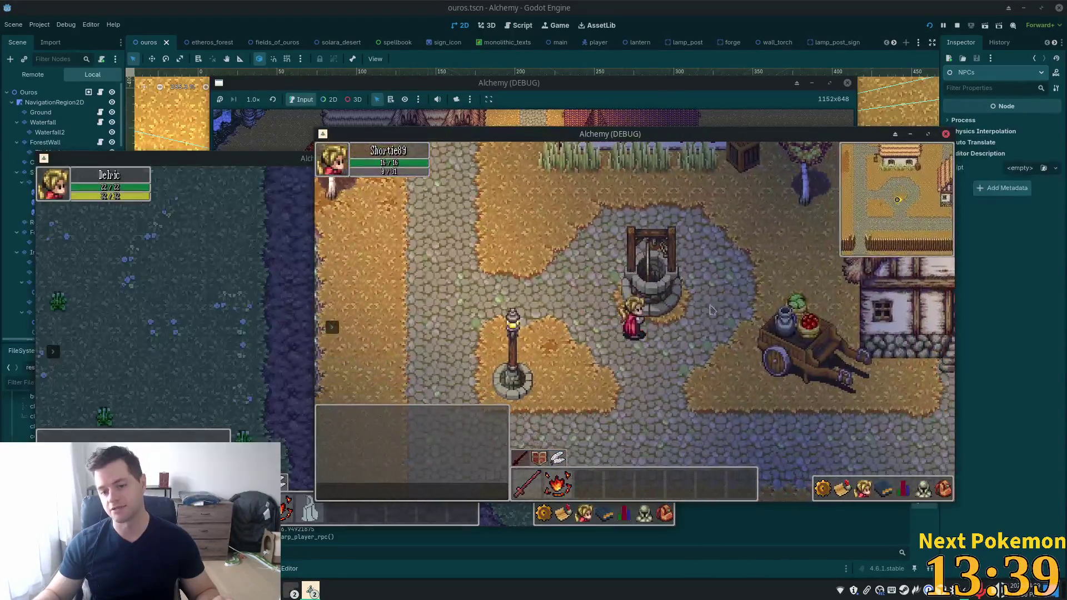
pyautogui.press('Up')
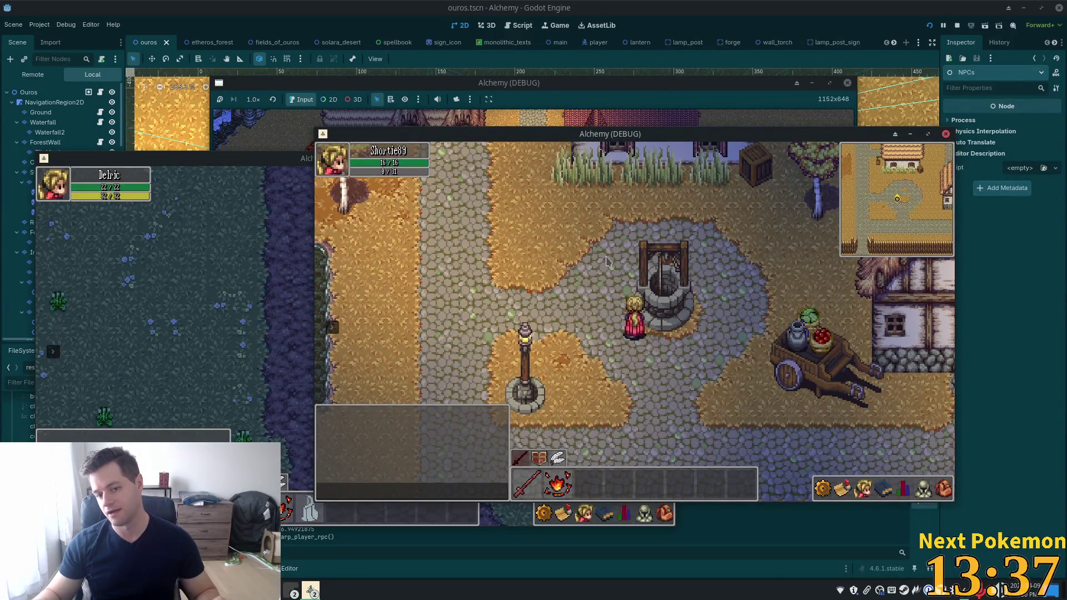
# Descend the well, explore the torch-lit cave rooms, then bring the other game window forward
pyautogui.click(691, 286)
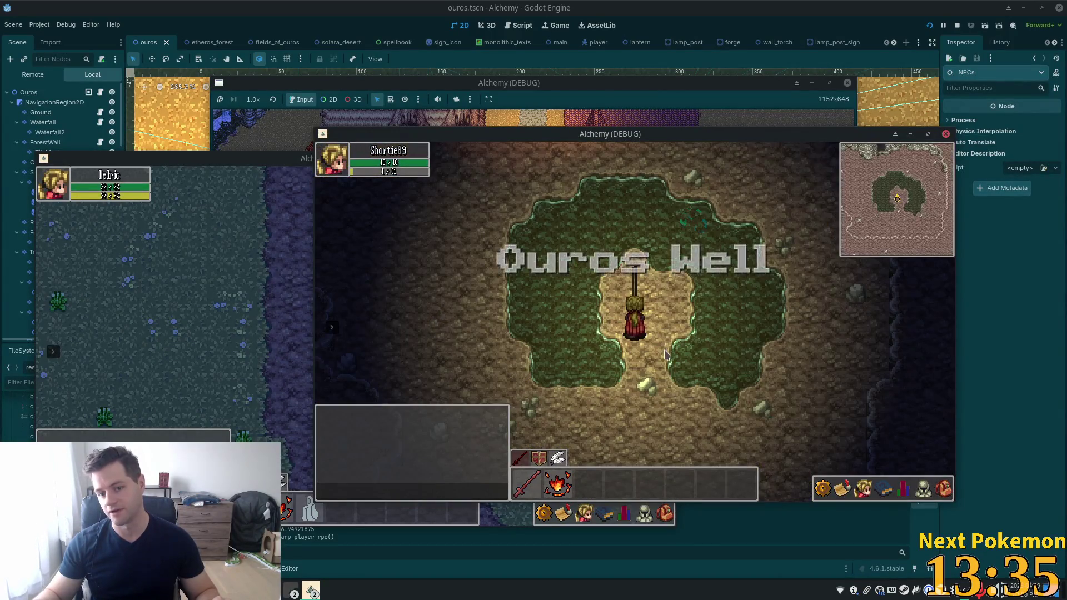
pyautogui.press('Down')
pyautogui.press('Up')
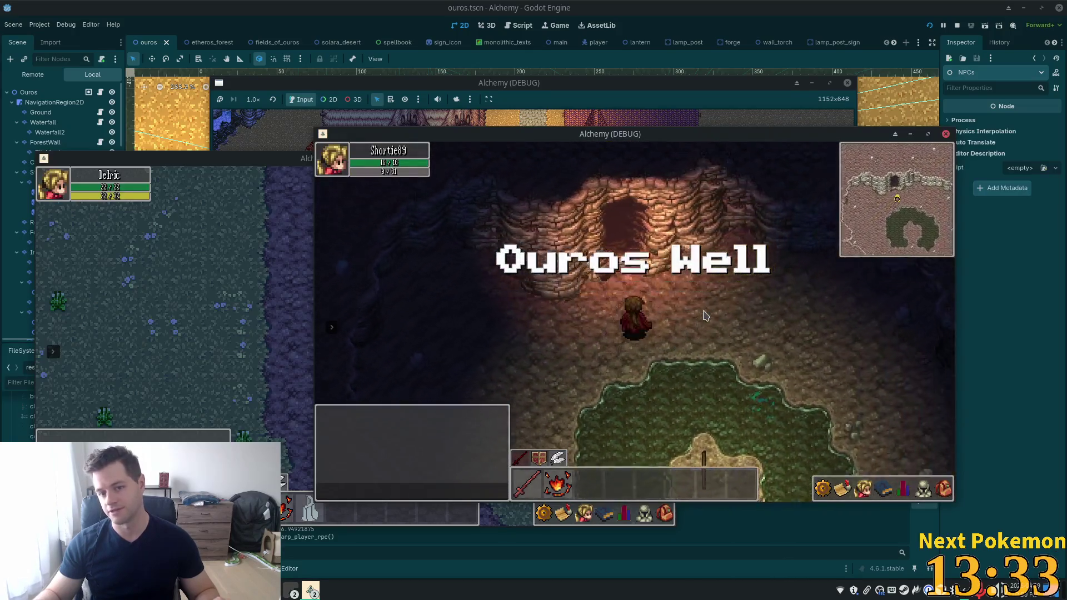
pyautogui.press('Down')
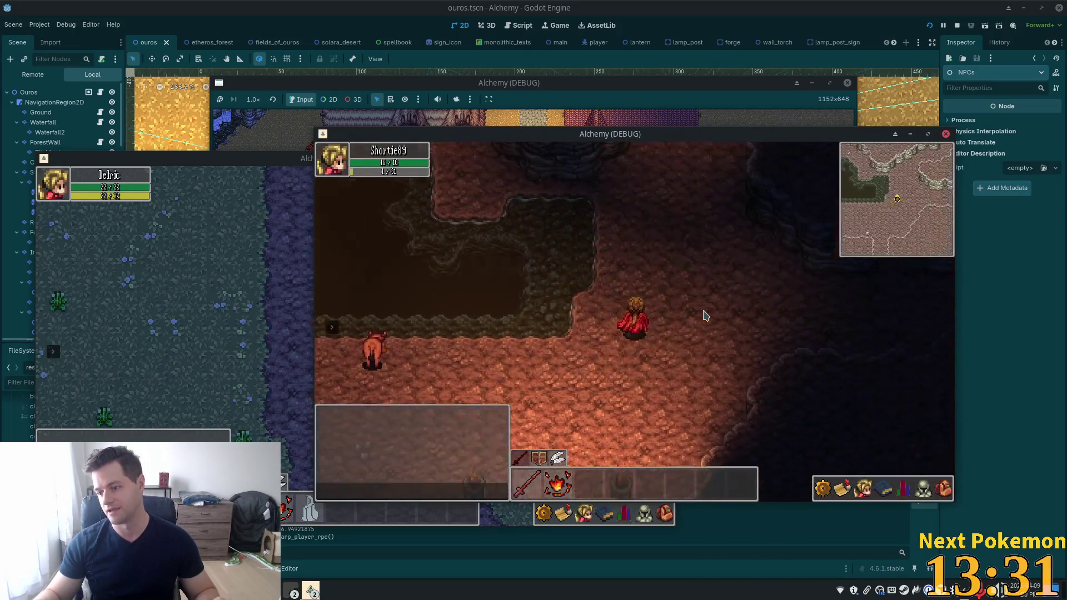
pyautogui.press('Up')
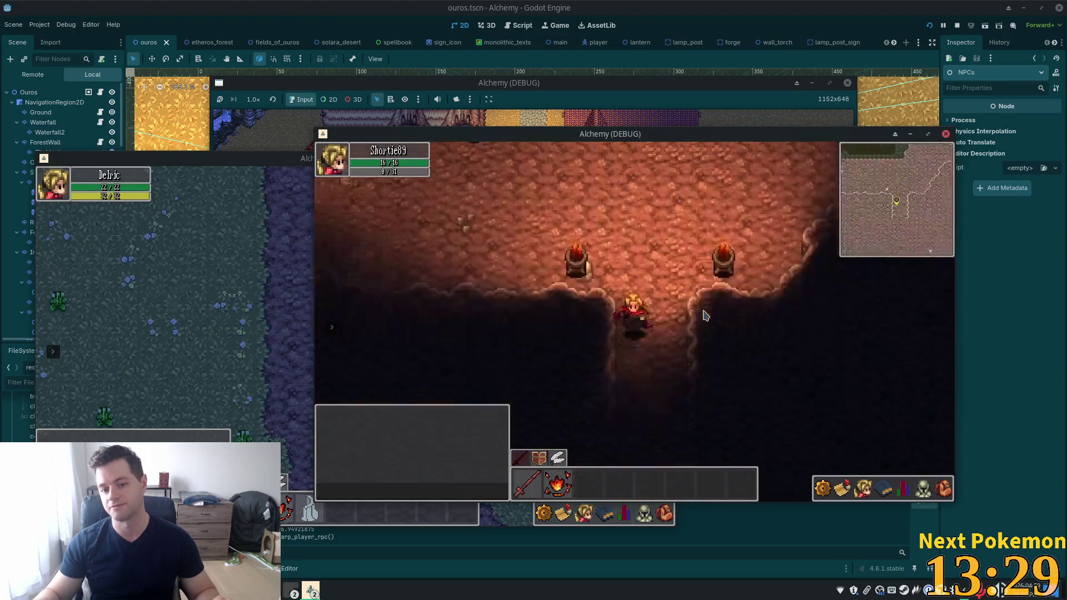
pyautogui.press('Down')
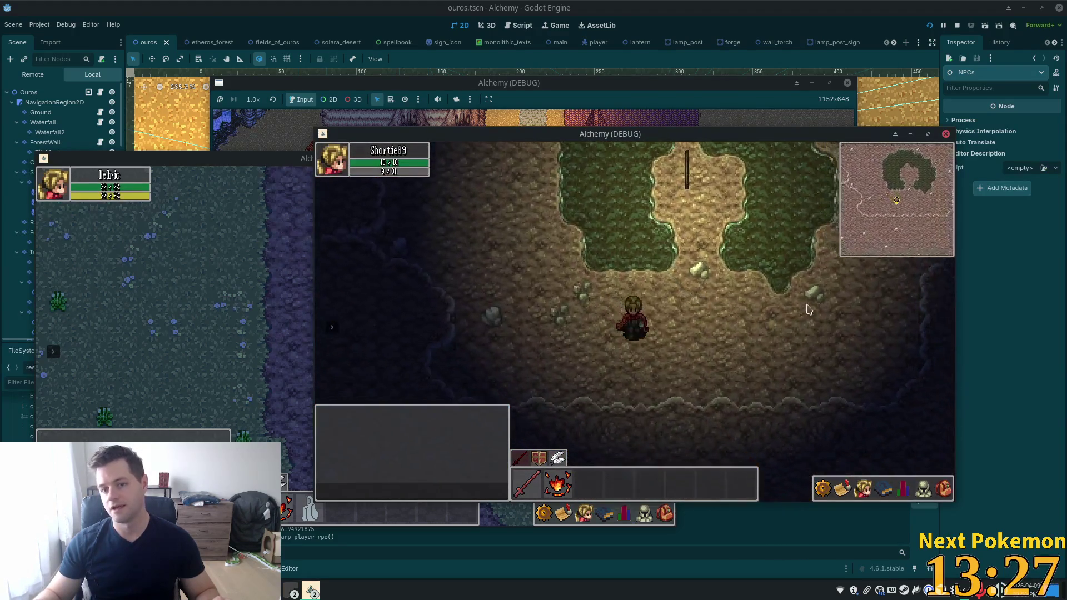
pyautogui.press('Right')
pyautogui.moveTo(549, 84); pyautogui.dragTo(536, 83)
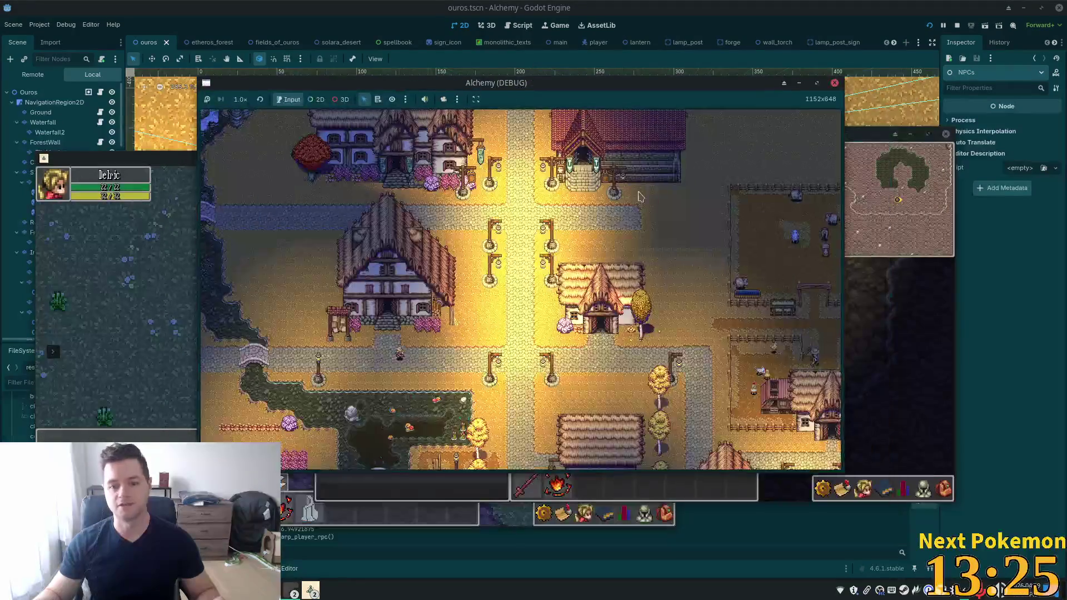
pyautogui.scroll(-5, 707, 219)
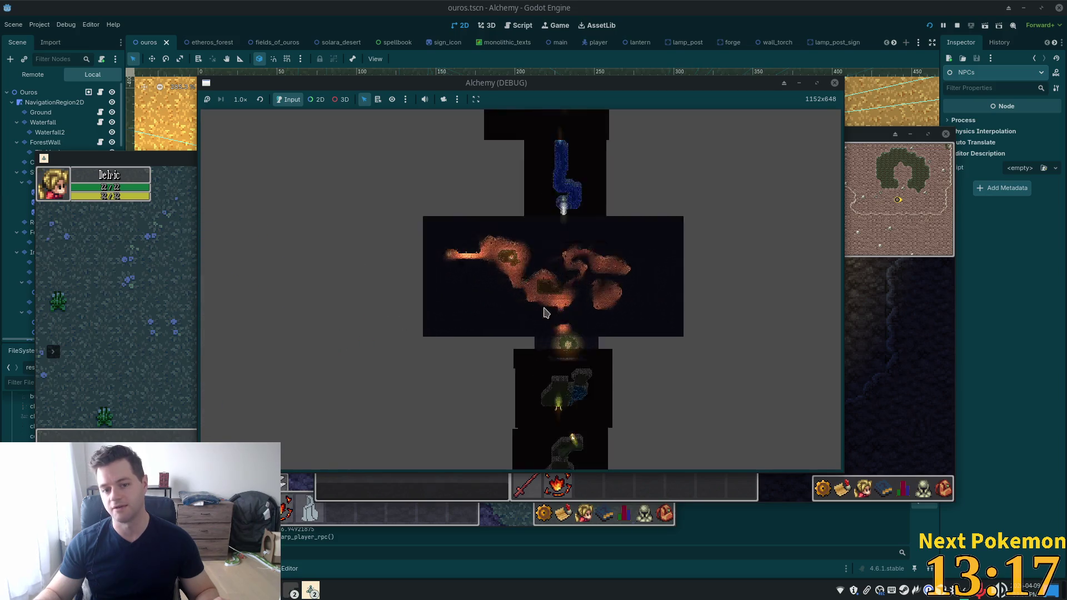
pyautogui.scroll(3, 643, 345)
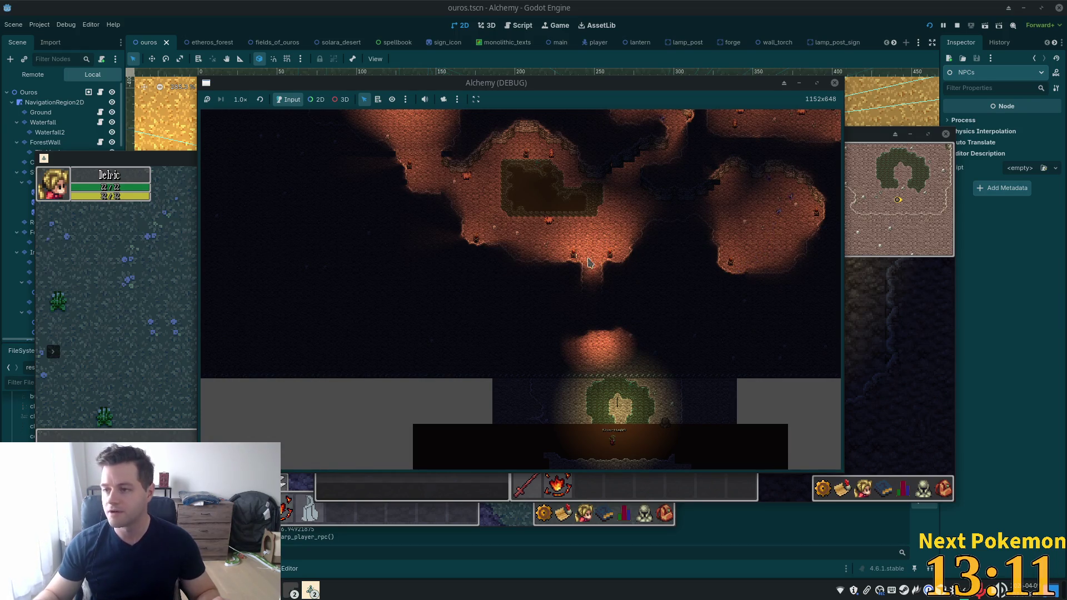
pyautogui.scroll(-3, 587, 290)
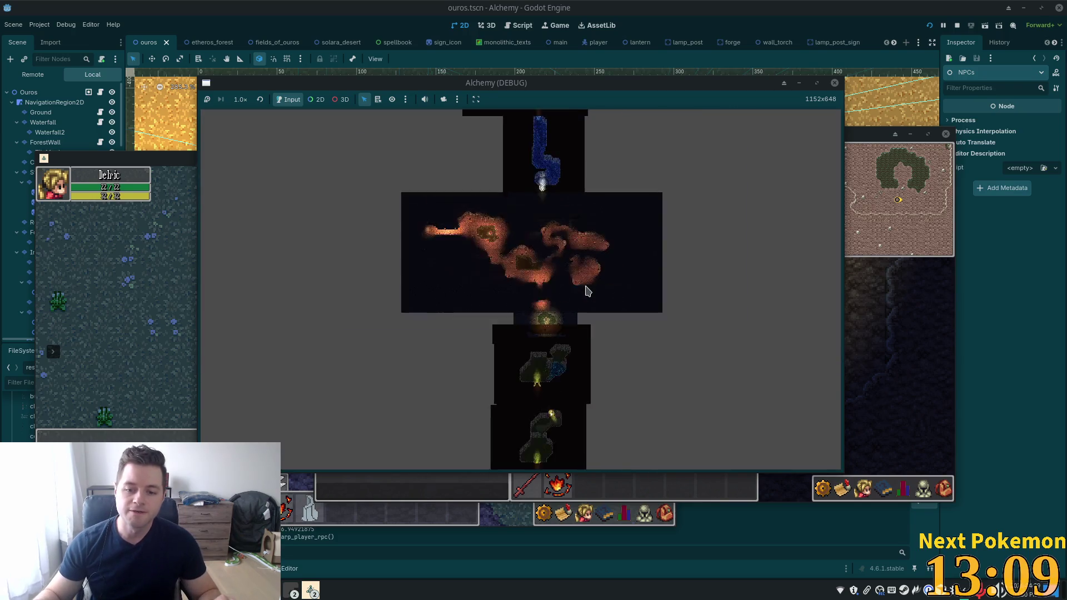
pyautogui.scroll(-2, 587, 290)
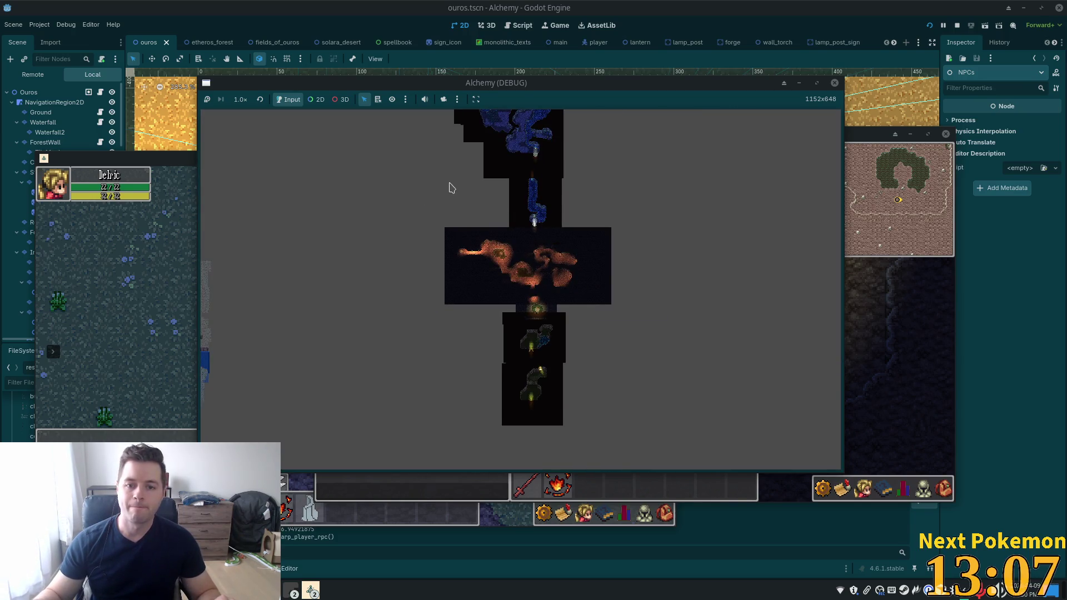
pyautogui.press('Left')
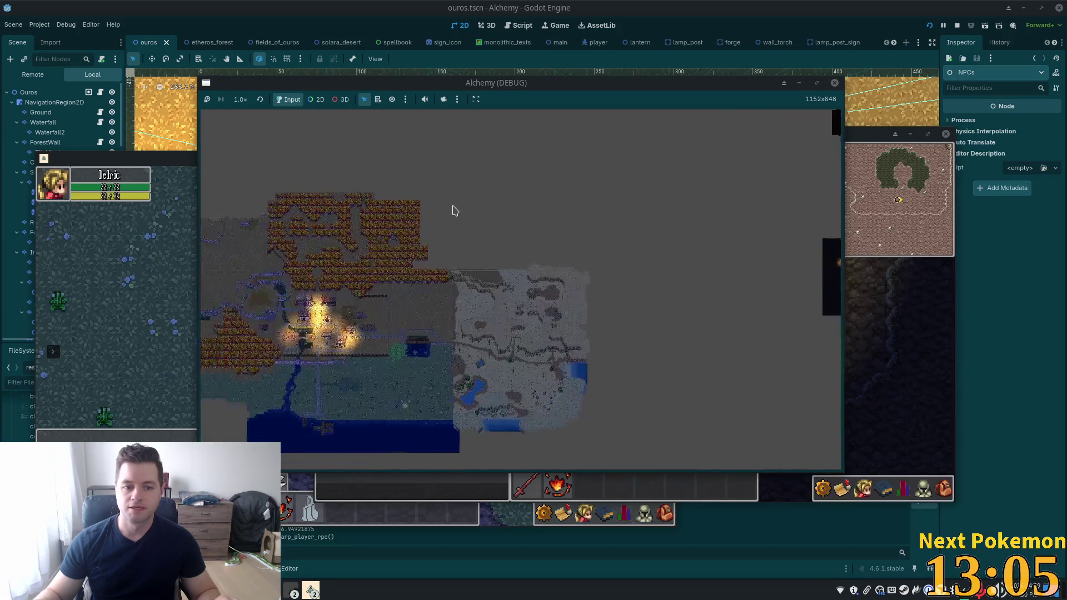
pyautogui.scroll(5, 469, 280)
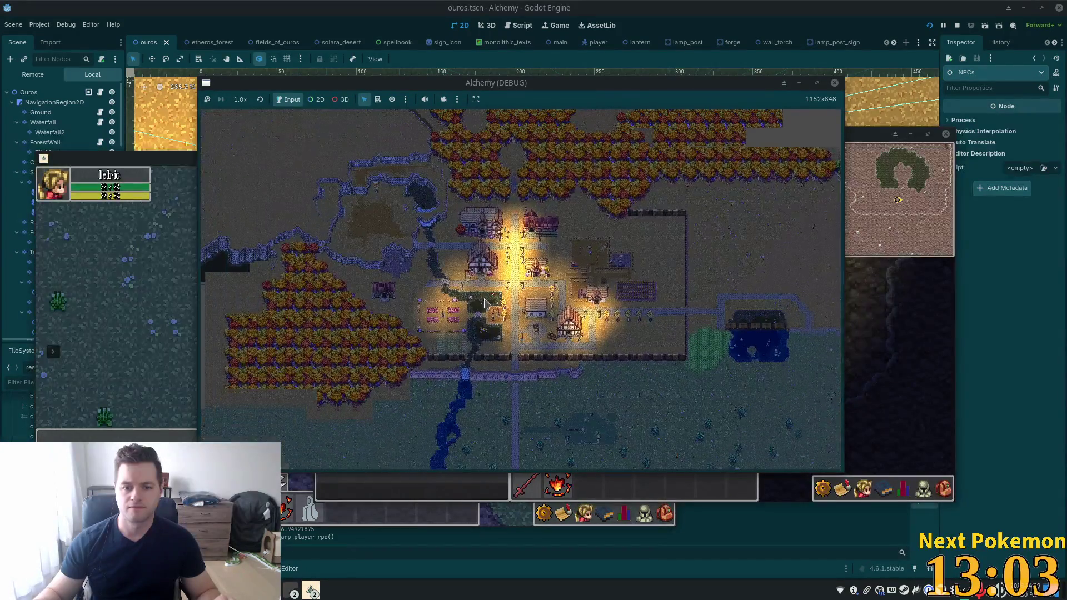
pyautogui.scroll(4, 483, 302)
pyautogui.scroll(-6, 483, 302)
pyautogui.scroll(4, 483, 300)
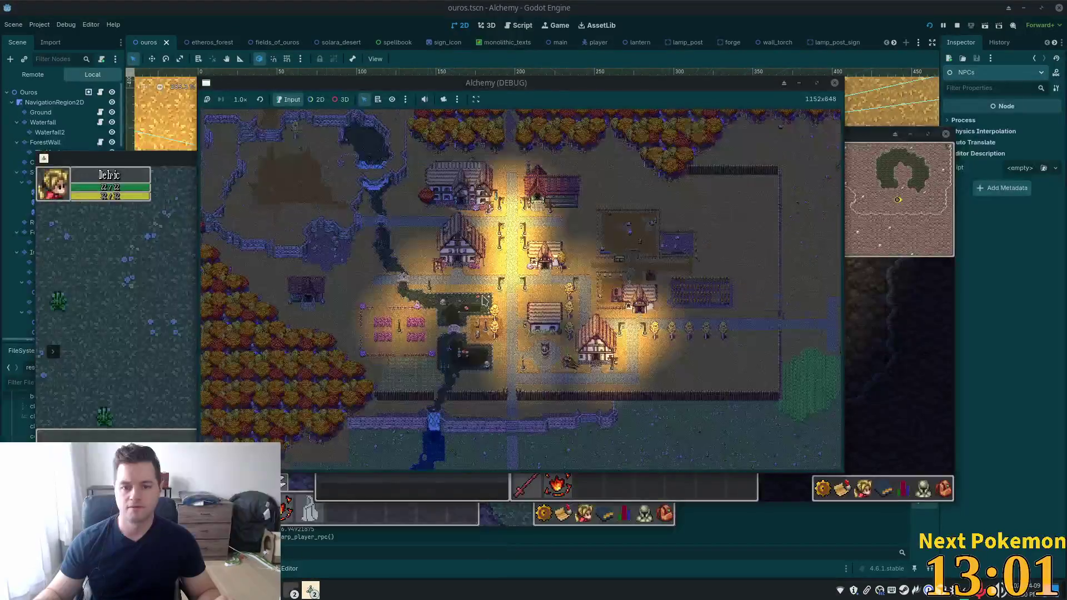
pyautogui.scroll(3, 483, 301)
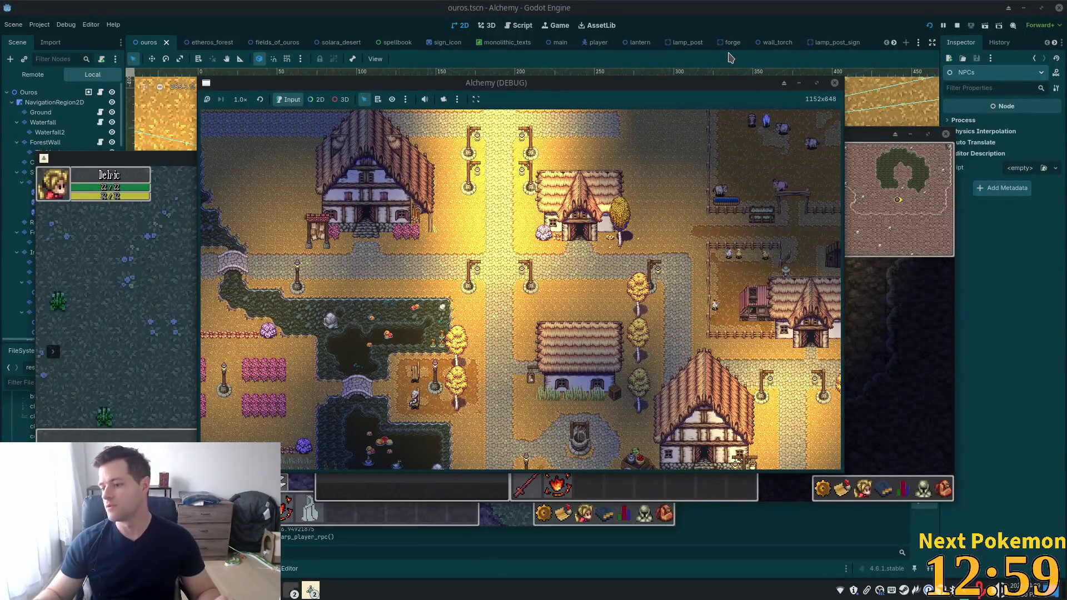
pyautogui.click(694, 24)
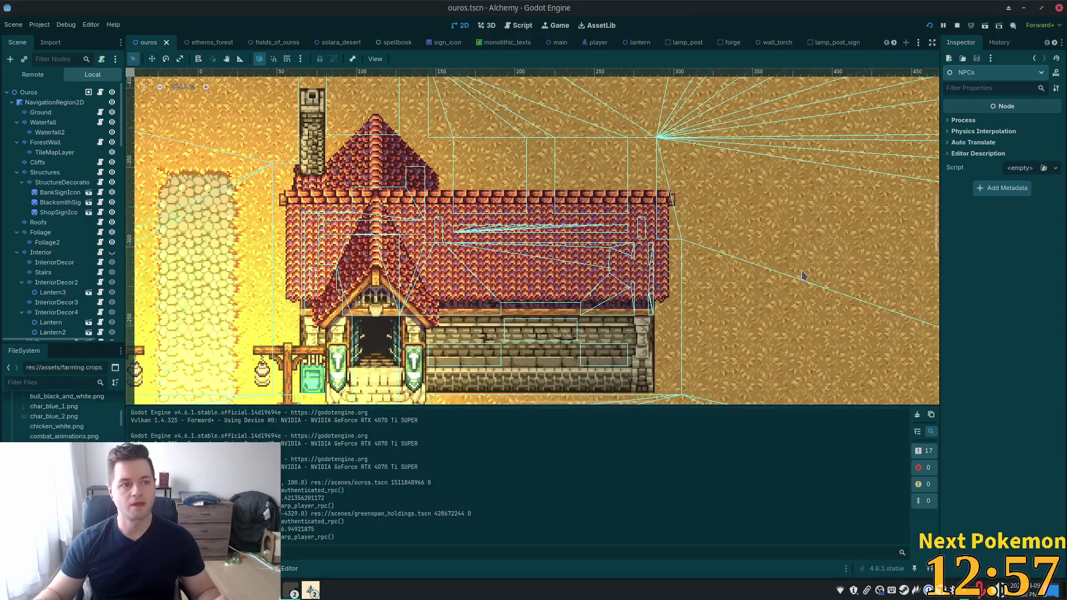
# Bring a running game window forward from the taskbar, walk briefly, and stop the game with F8
pyautogui.click(310, 591)
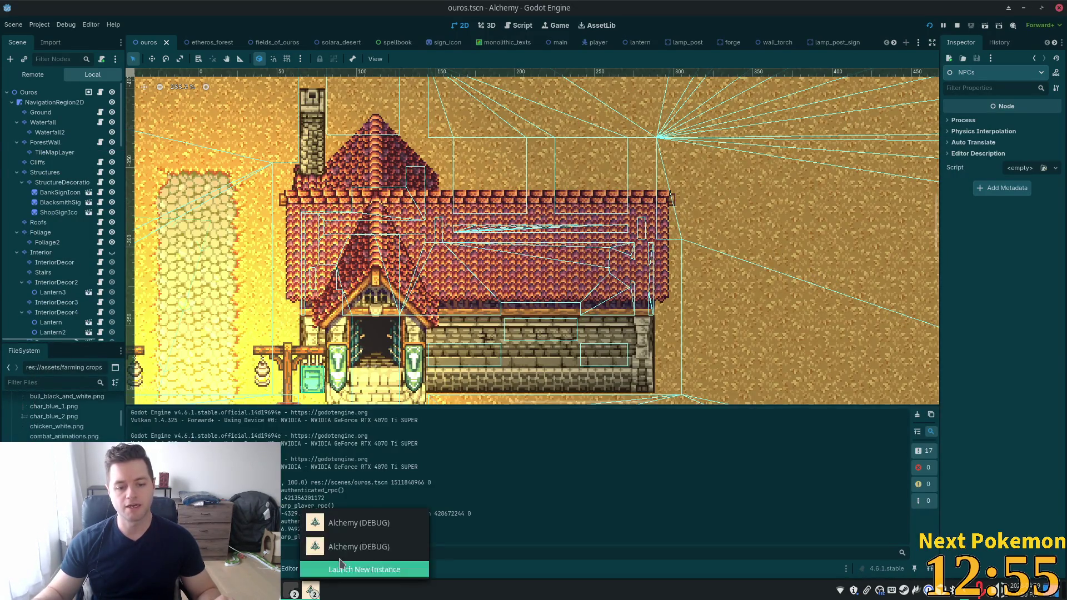
pyautogui.click(365, 544)
pyautogui.press('Down')
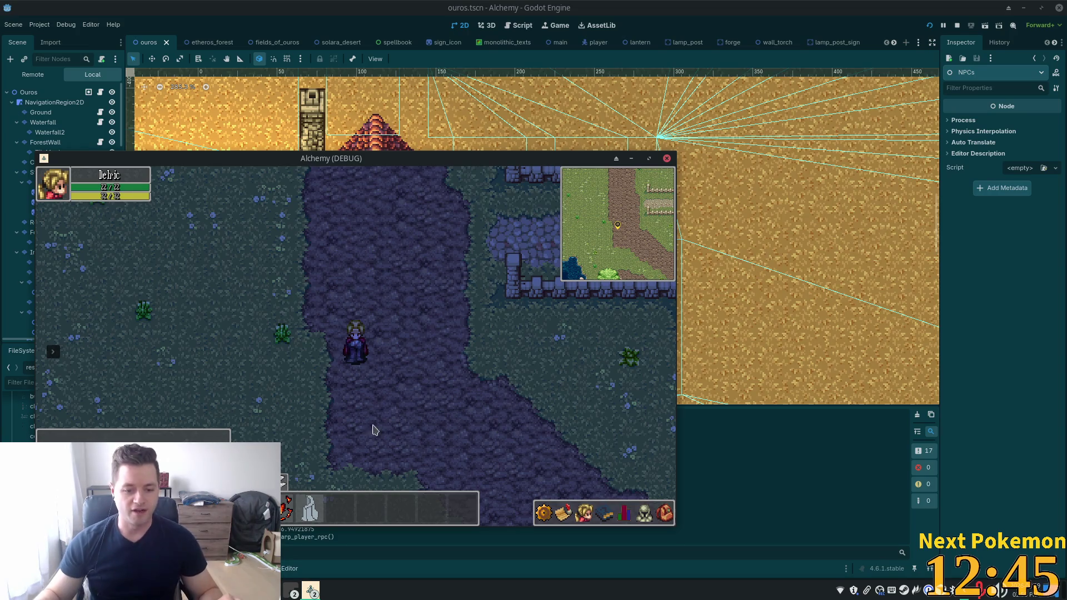
pyautogui.press('F8')
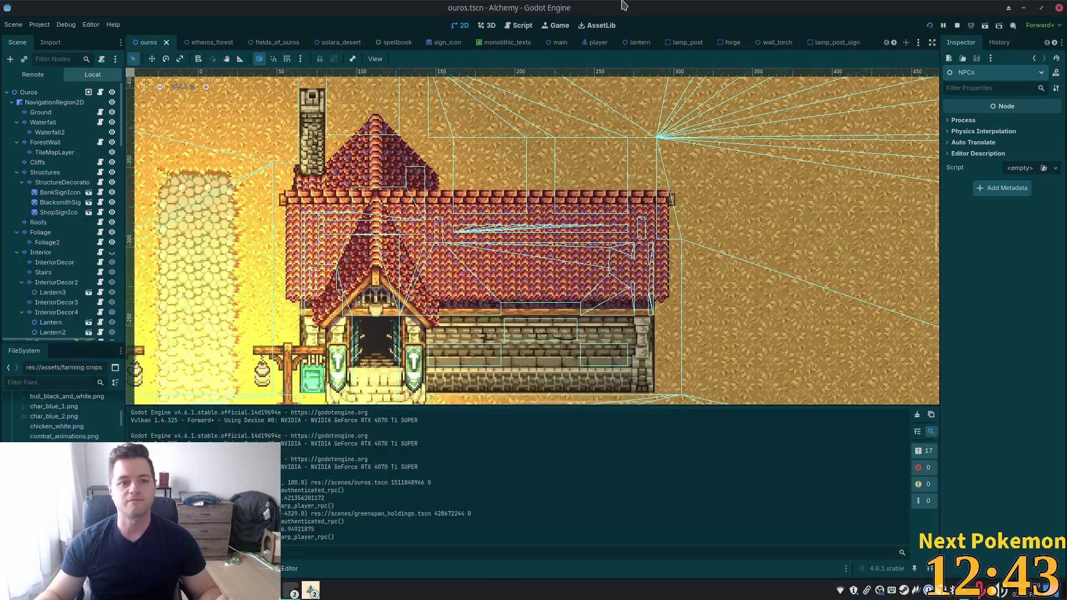
pyautogui.scroll(-4, 150, 326)
pyautogui.scroll(4, 551, 318)
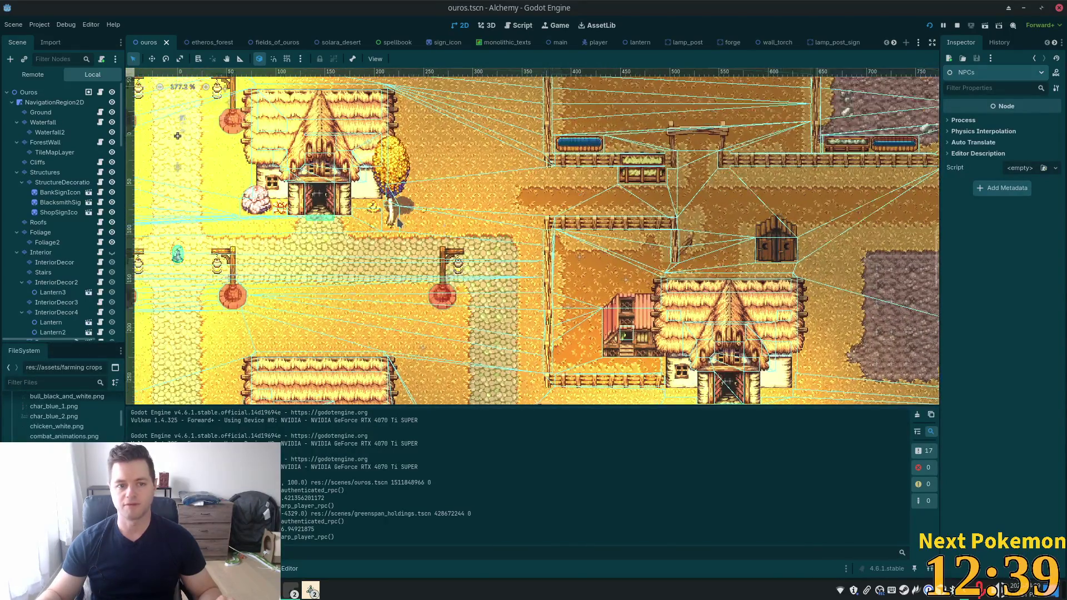
pyautogui.scroll(1, 436, 219)
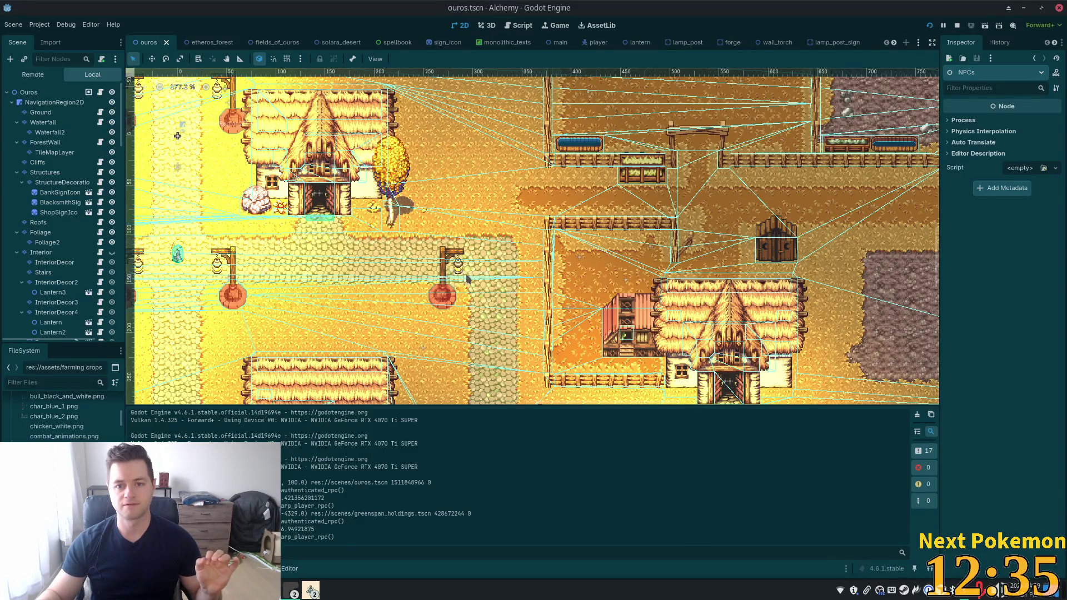
pyautogui.scroll(-2, 467, 279)
pyautogui.scroll(-5, 467, 279)
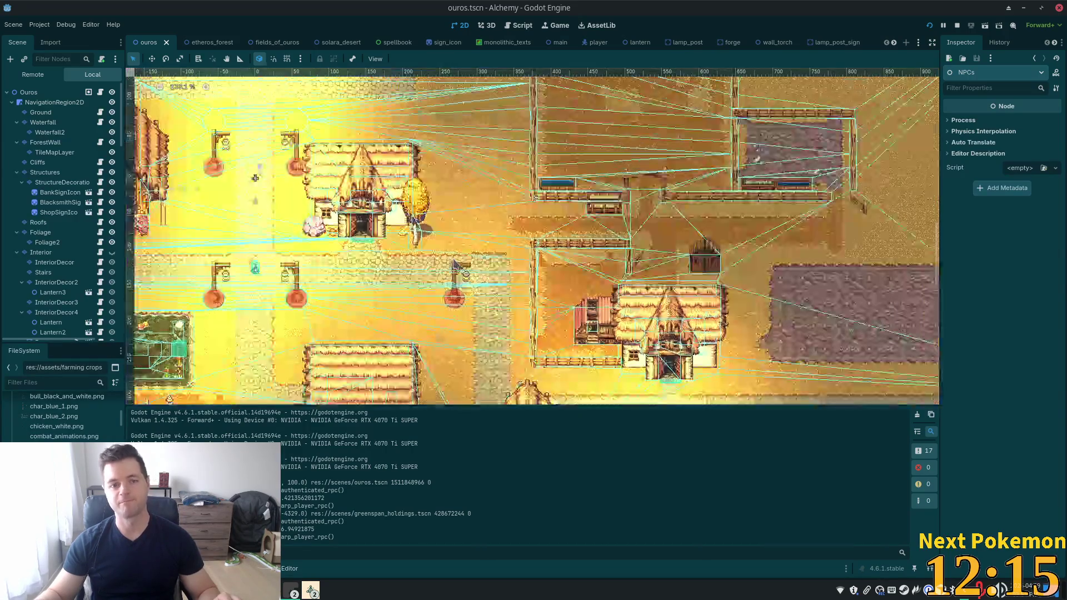
pyautogui.scroll(4, 429, 245)
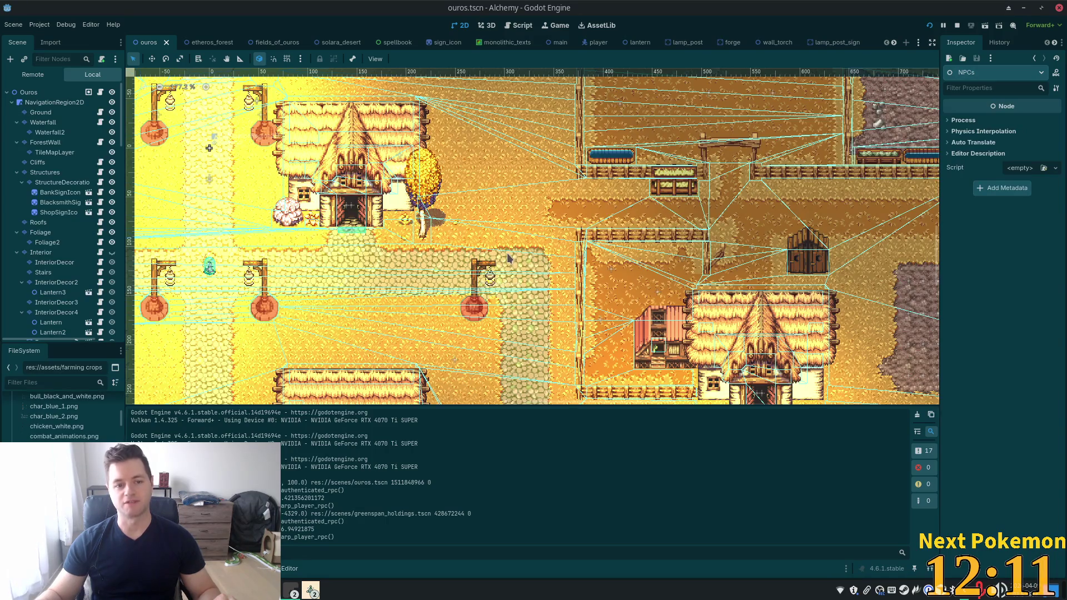
pyautogui.scroll(5, 333, 233)
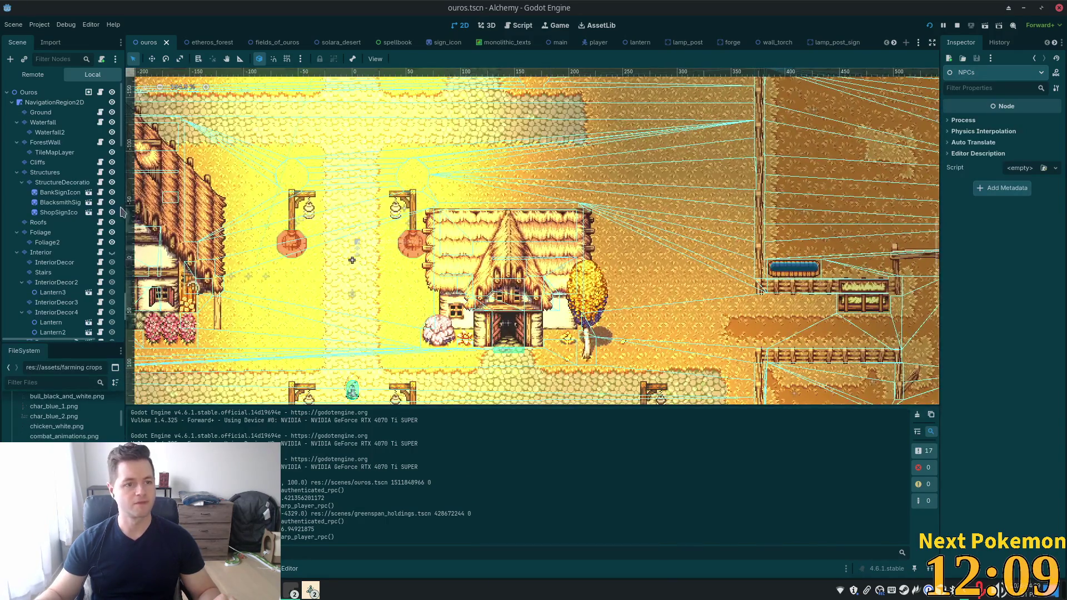
pyautogui.click(112, 172)
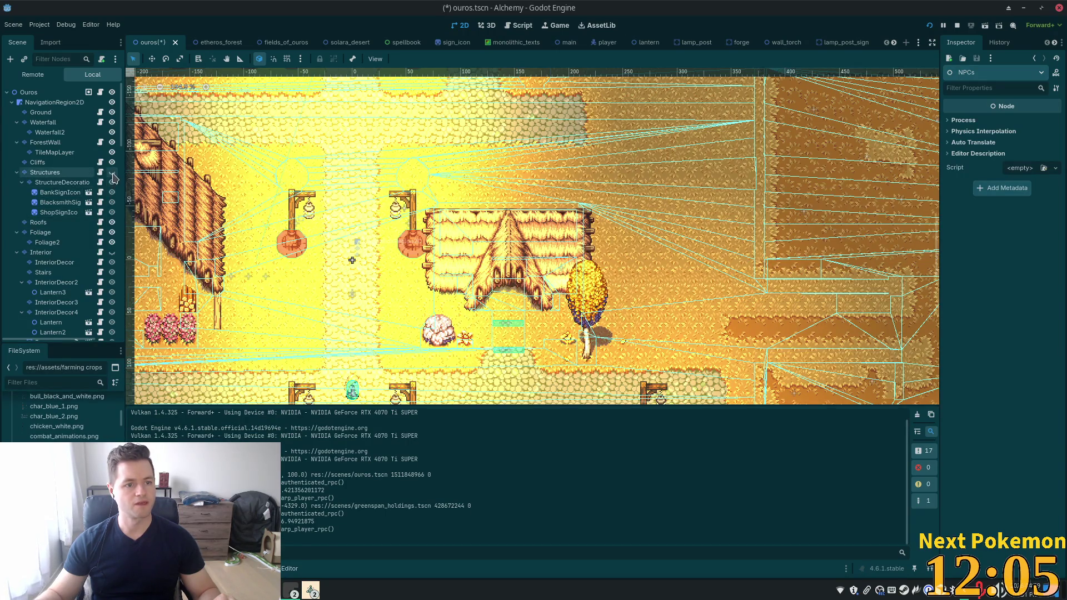
# Show Structures, hide Roofs, select and show the Interior layer, and zoom into the house
pyautogui.click(112, 172)
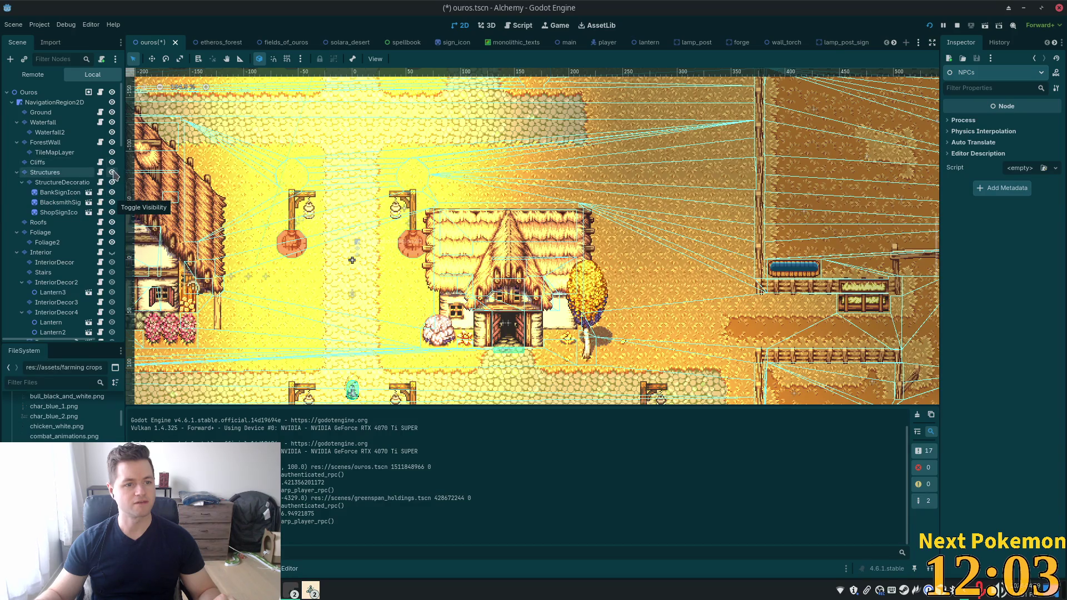
pyautogui.click(111, 222)
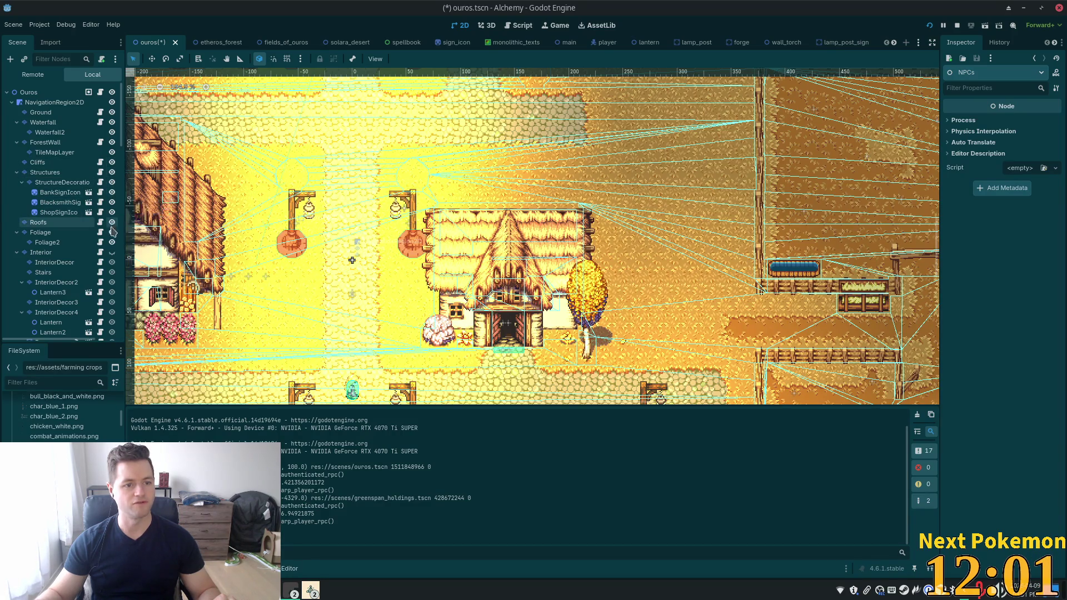
pyautogui.click(40, 252)
pyautogui.scroll(4, 434, 297)
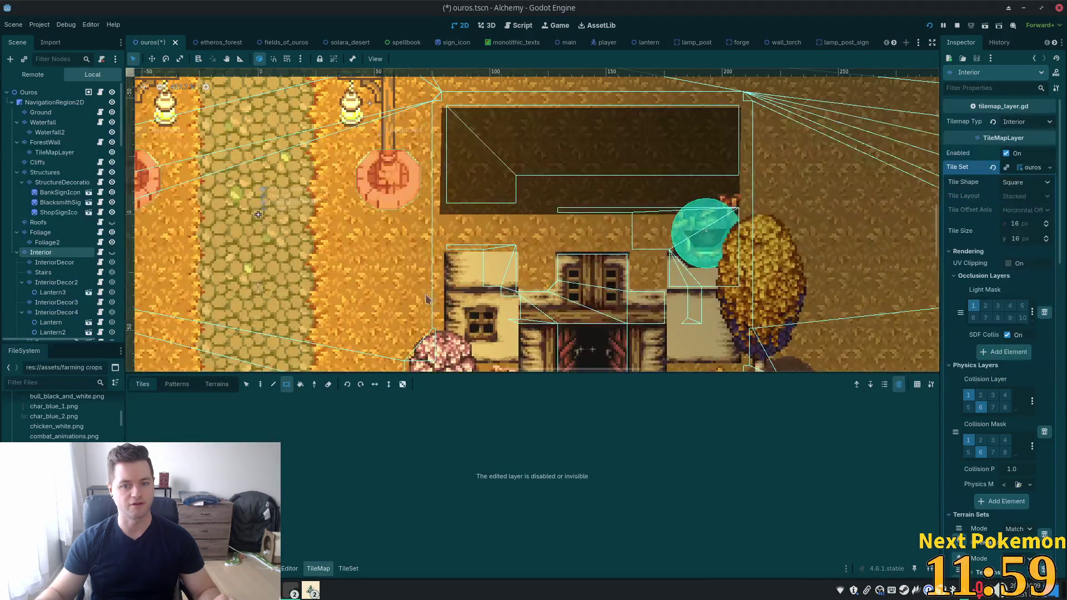
pyautogui.click(112, 253)
pyautogui.scroll(-3, 631, 258)
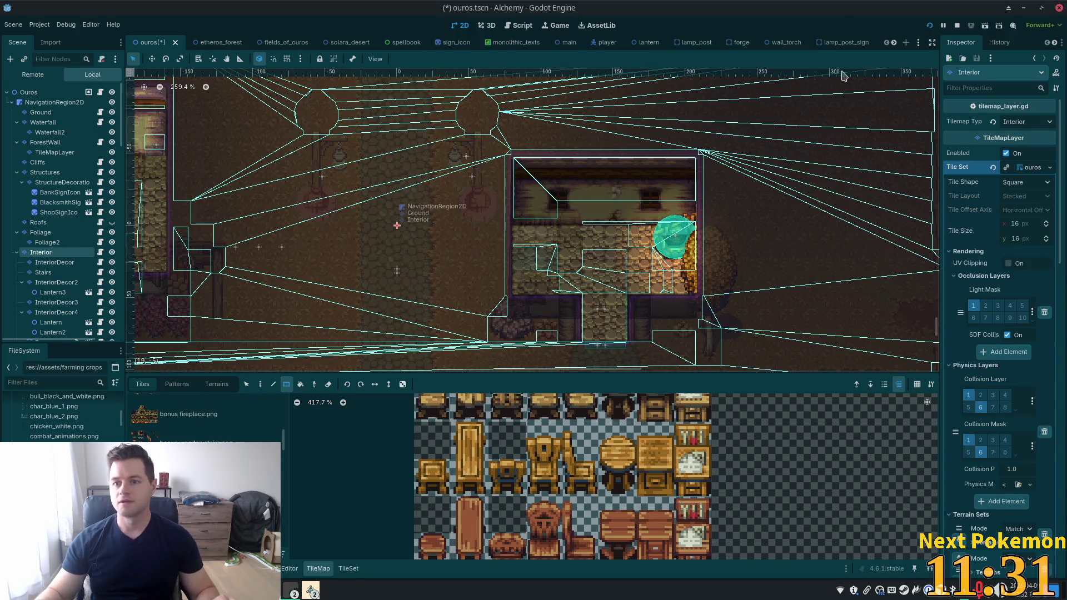
pyautogui.scroll(-2, 778, 42)
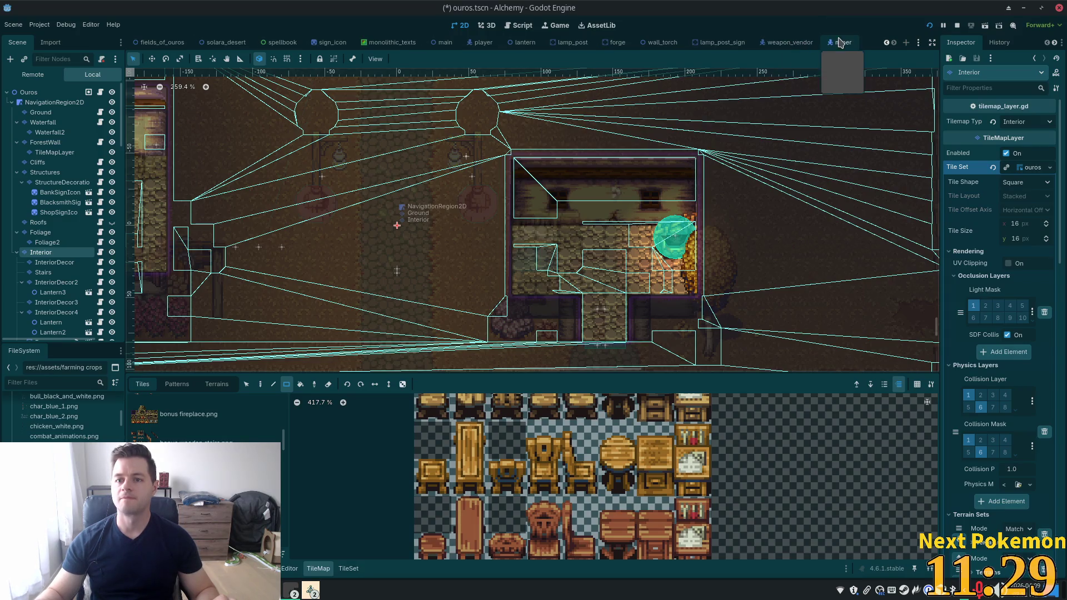
# Close the unneeded miner, weapon_vendor and other scene tabs, and switch to the lantern scene
pyautogui.click(841, 43)
pyautogui.click(860, 42)
pyautogui.click(845, 44)
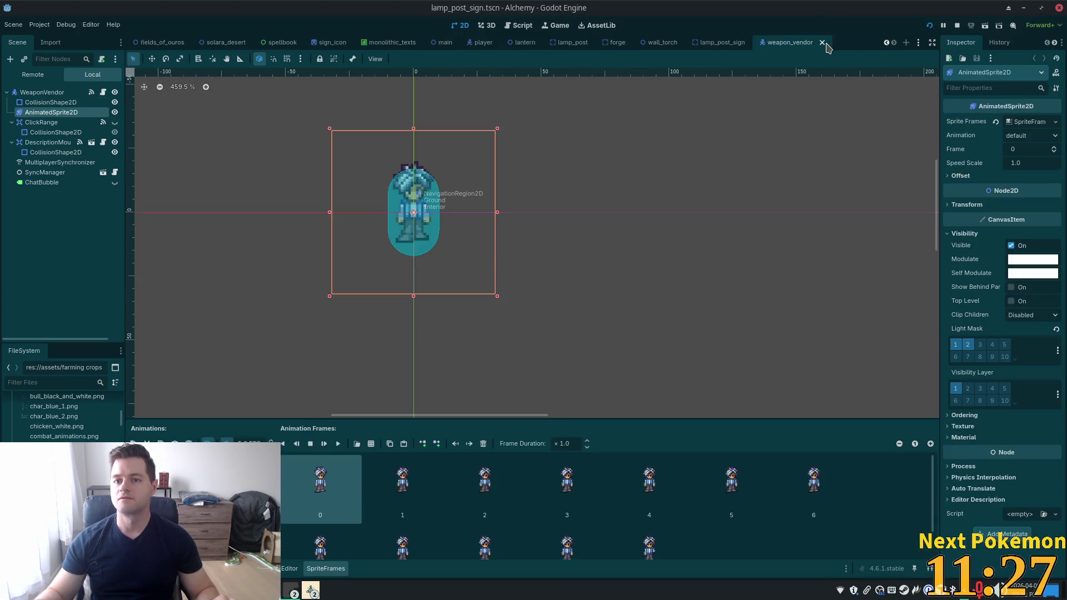
pyautogui.click(865, 43)
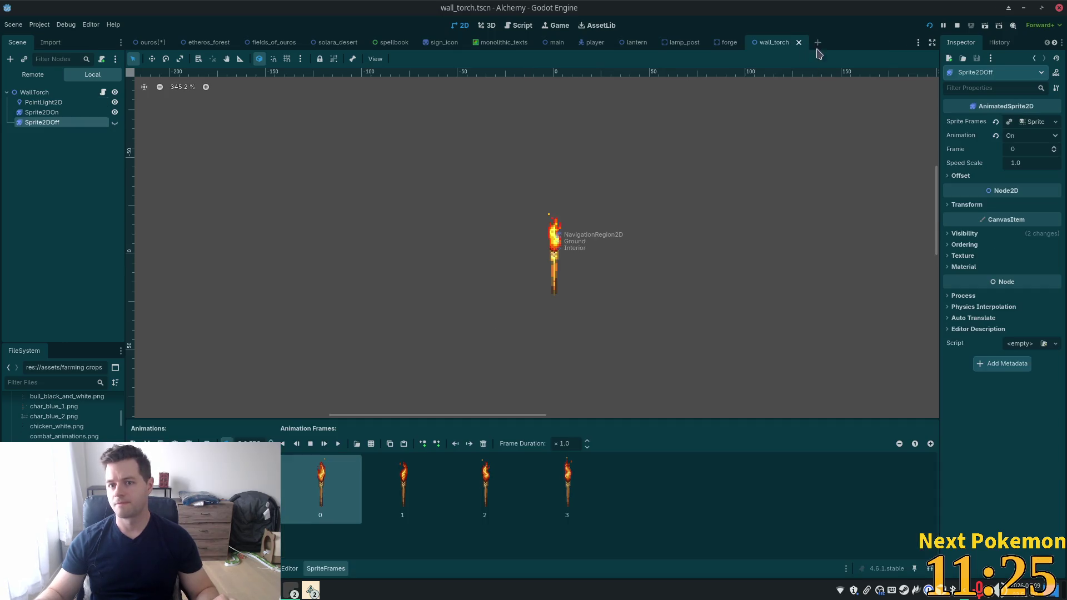
pyautogui.moveTo(731, 48)
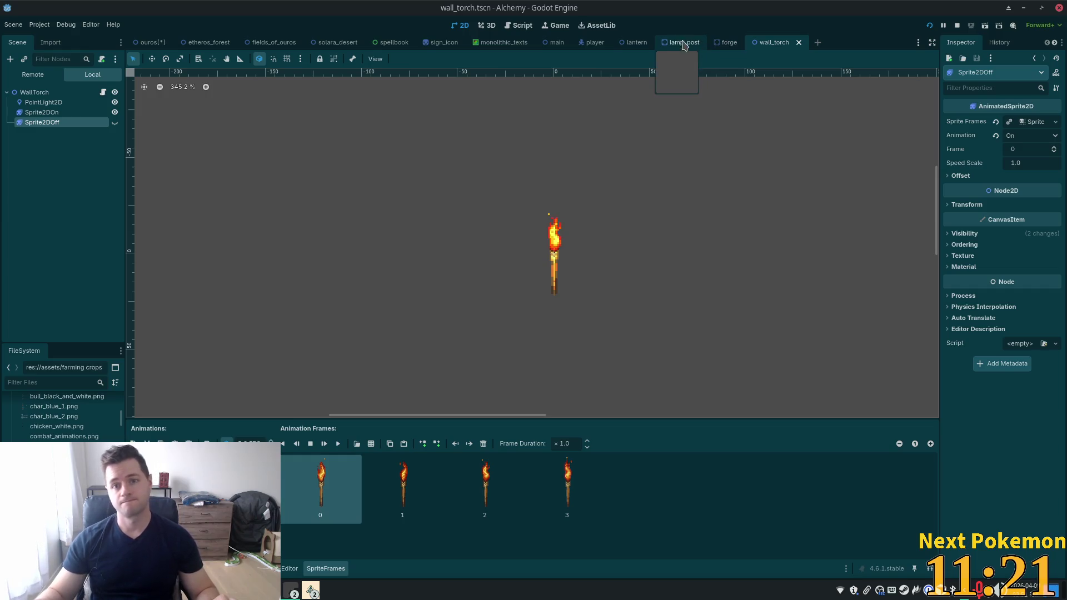
pyautogui.click(626, 45)
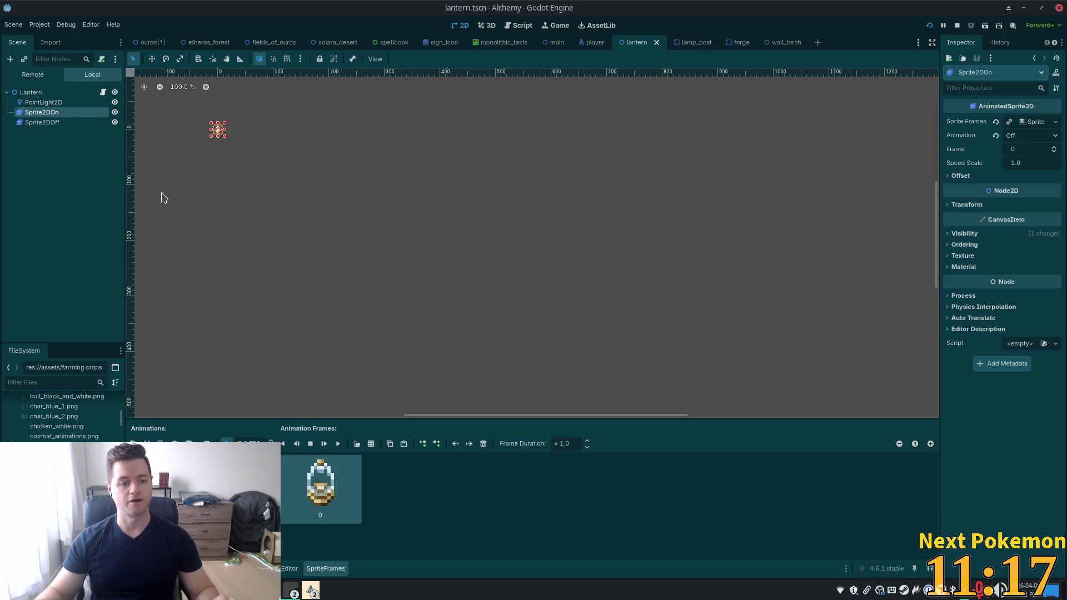
# Filter the FileSystem by 'lantern' and bring up the actions for lantern.tscn
pyautogui.click(27, 384)
pyautogui.write('lantern')
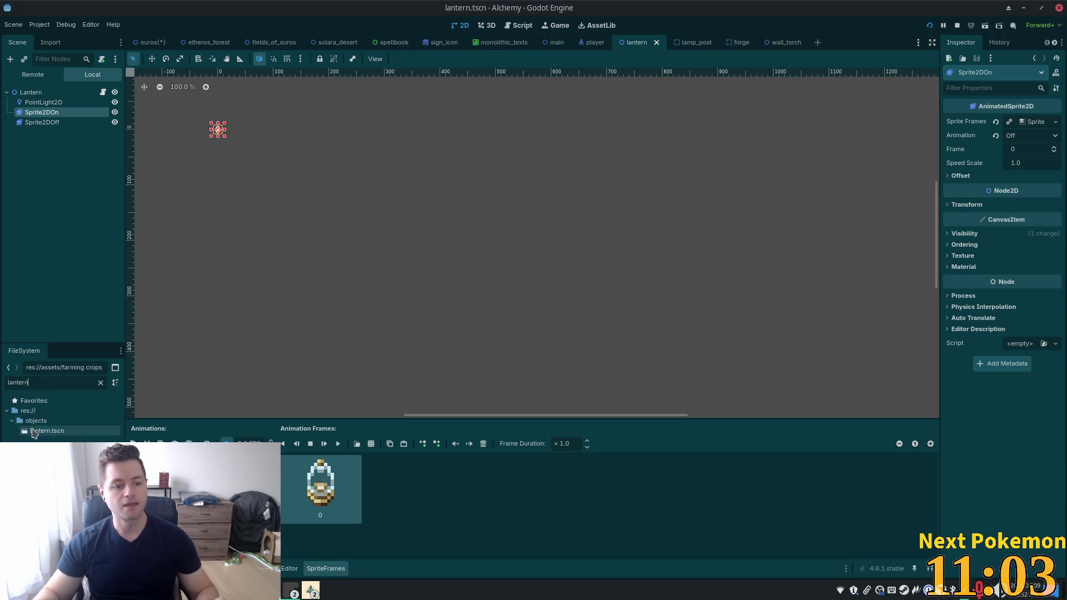
pyautogui.rightClick(38, 434)
# Duplicate lantern.tscn as candle.tscn and open the new scene
pyautogui.click(67, 511)
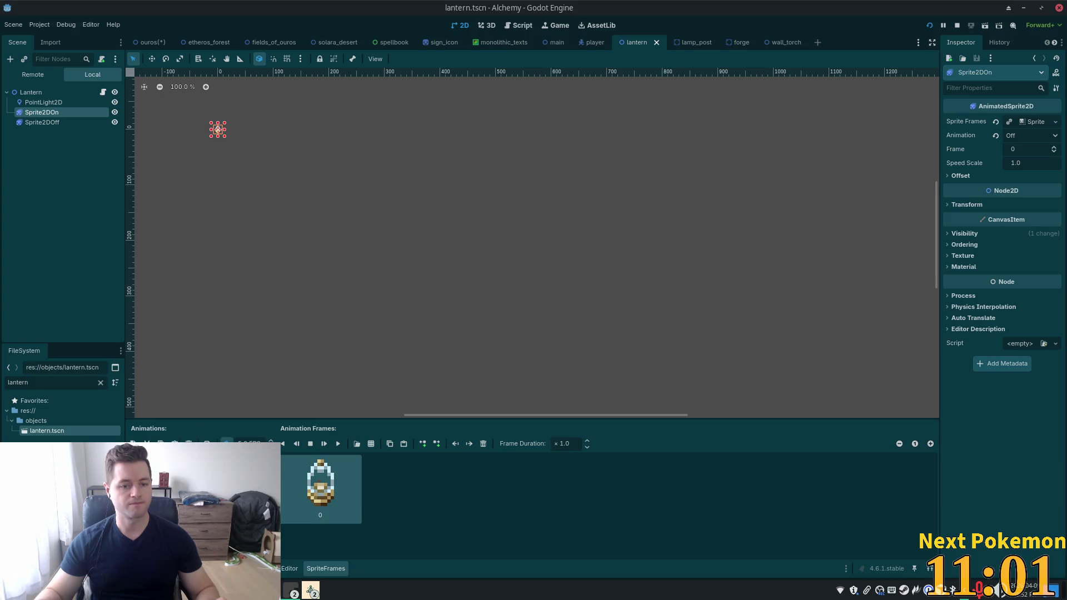
pyautogui.write('candl')
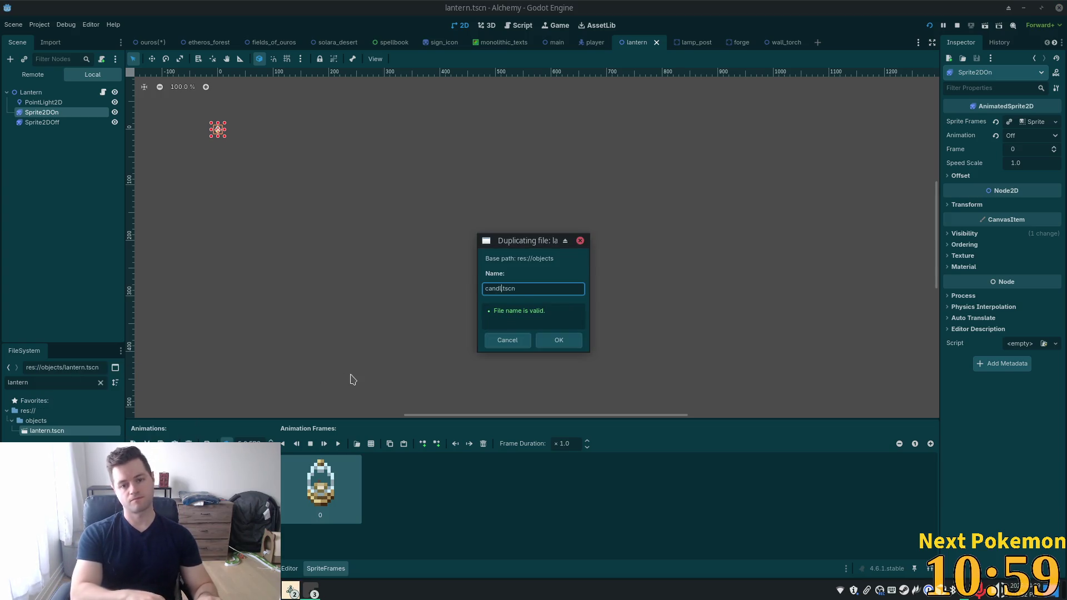
pyautogui.write('e')
pyautogui.press('Return')
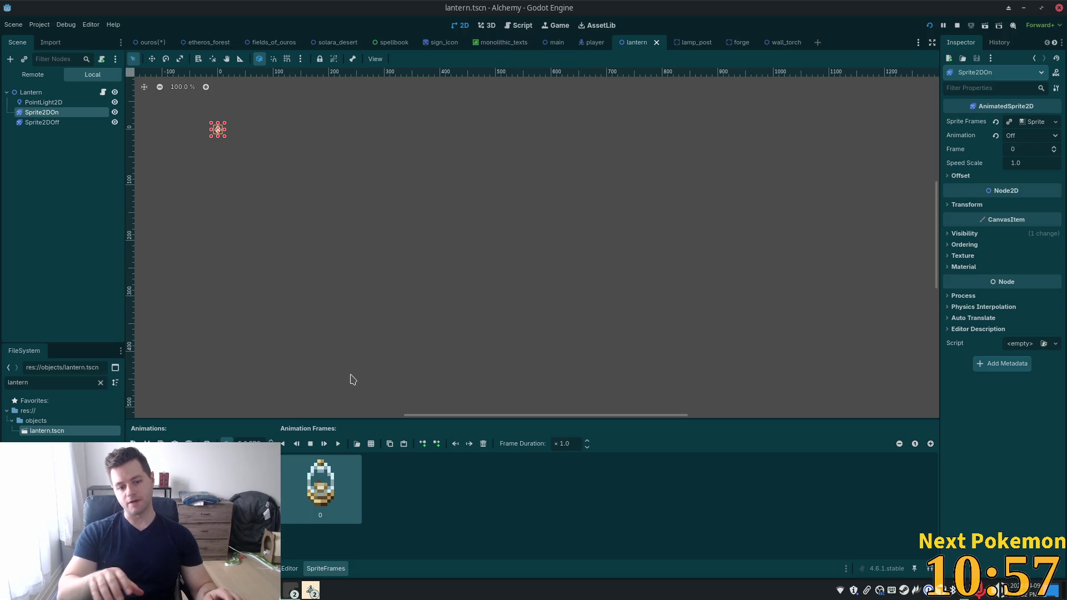
pyautogui.doubleClick(55, 382)
pyautogui.write('candle')
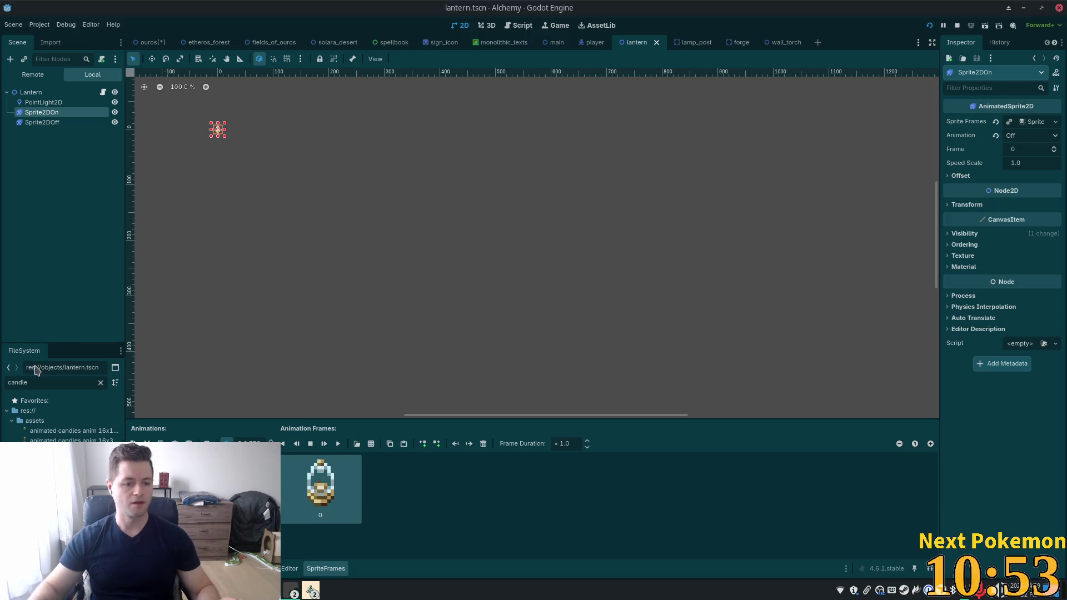
pyautogui.doubleClick(56, 471)
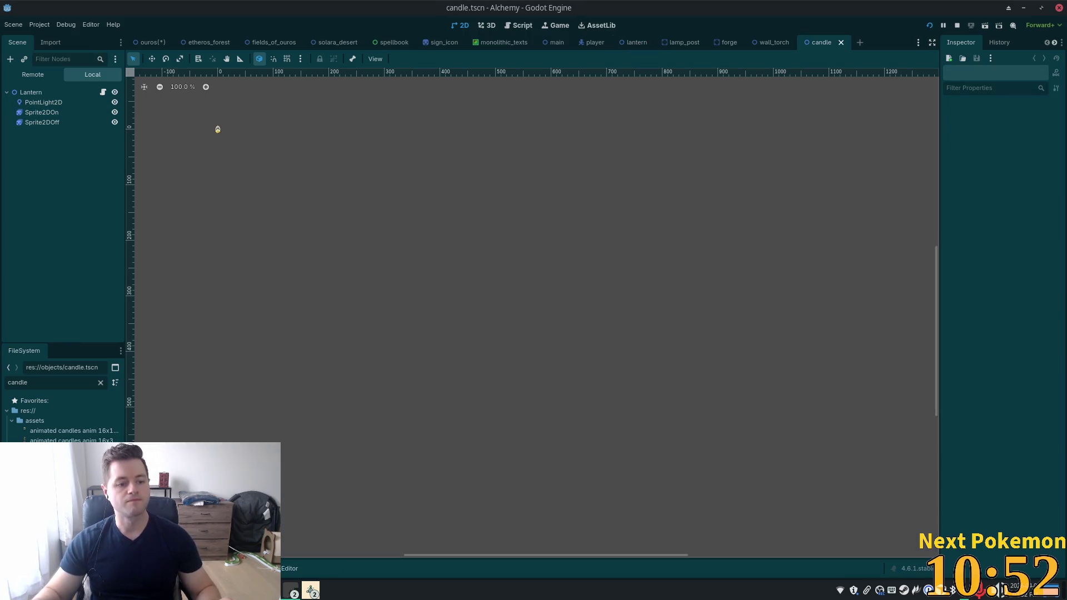
# Rename the candle scene's root node to Candle
pyautogui.click(35, 93)
pyautogui.press('F2')
pyautogui.write('CXa')
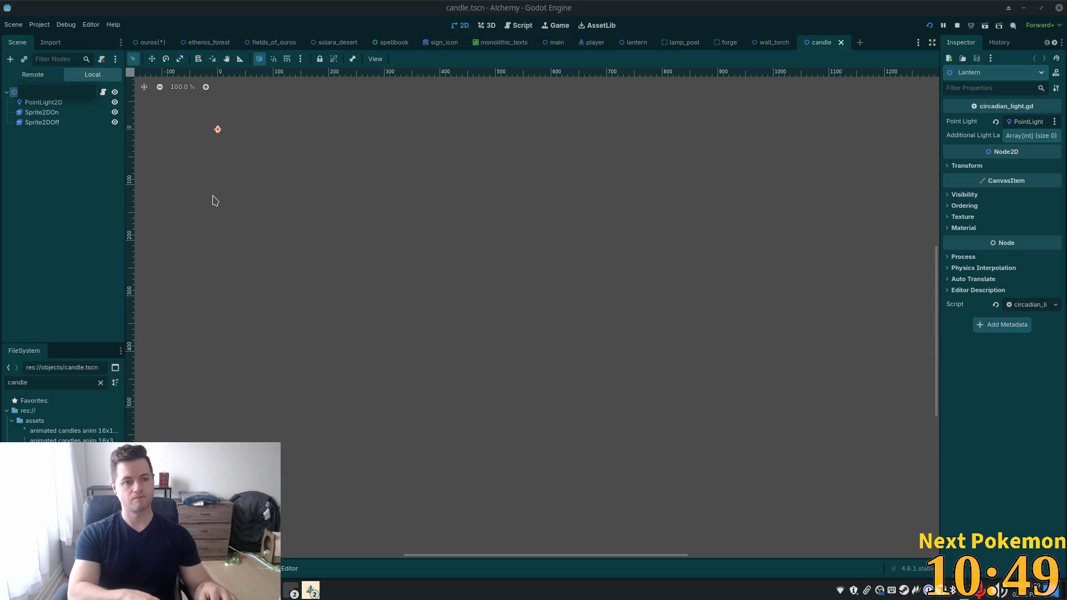
pyautogui.write('Candle')
pyautogui.press('Return')
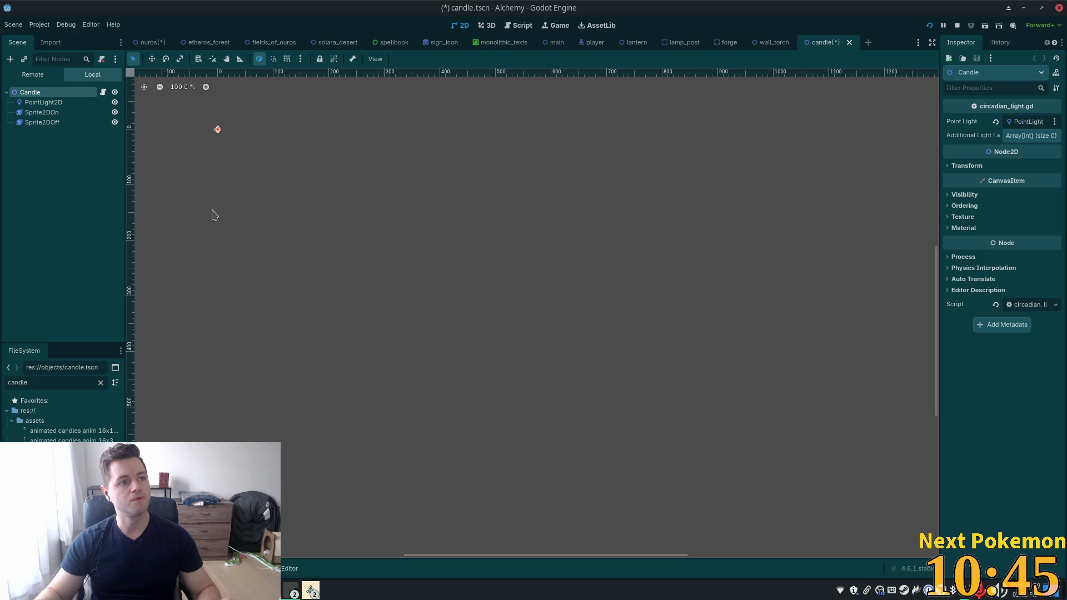
pyautogui.click(55, 113)
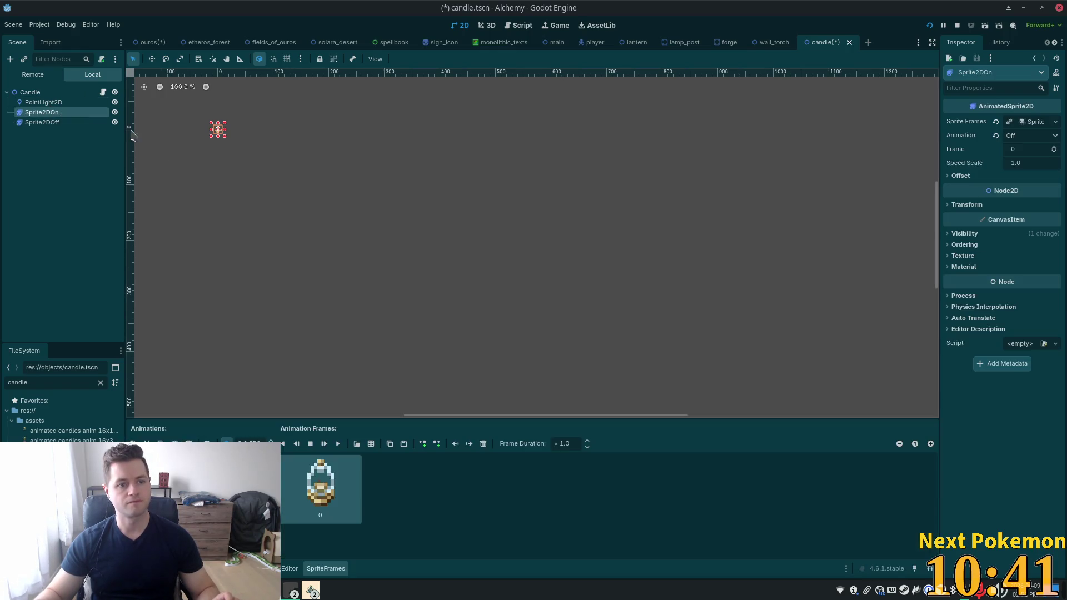
# Centre the candle sprite, preview its lit and unlit frames, and save the scene
pyautogui.scroll(5, 233, 147)
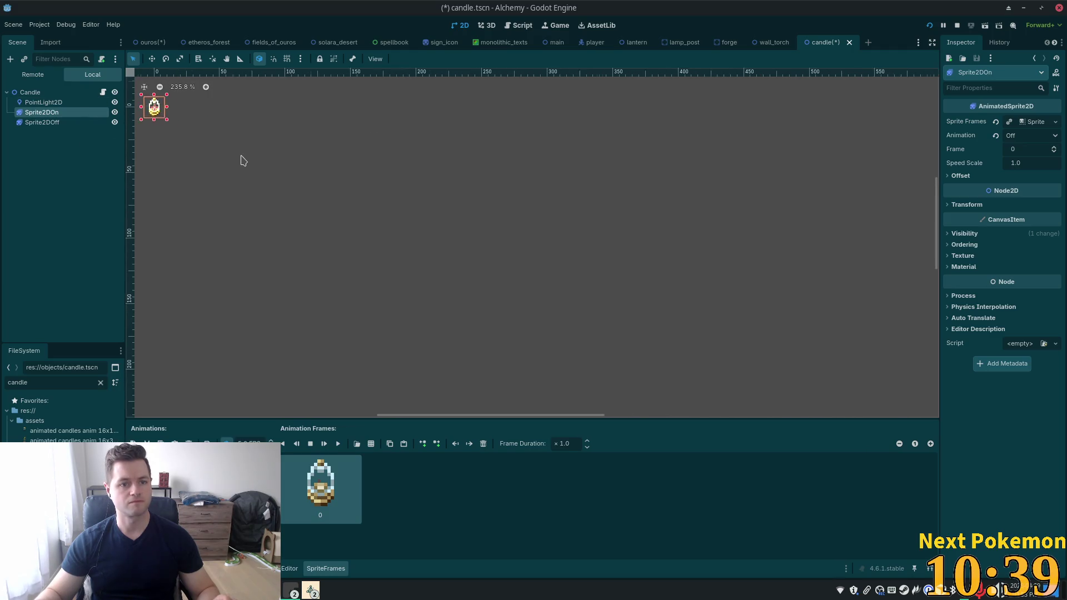
pyautogui.moveTo(240, 161); pyautogui.dragTo(531, 322)
pyautogui.scroll(4, 492, 293)
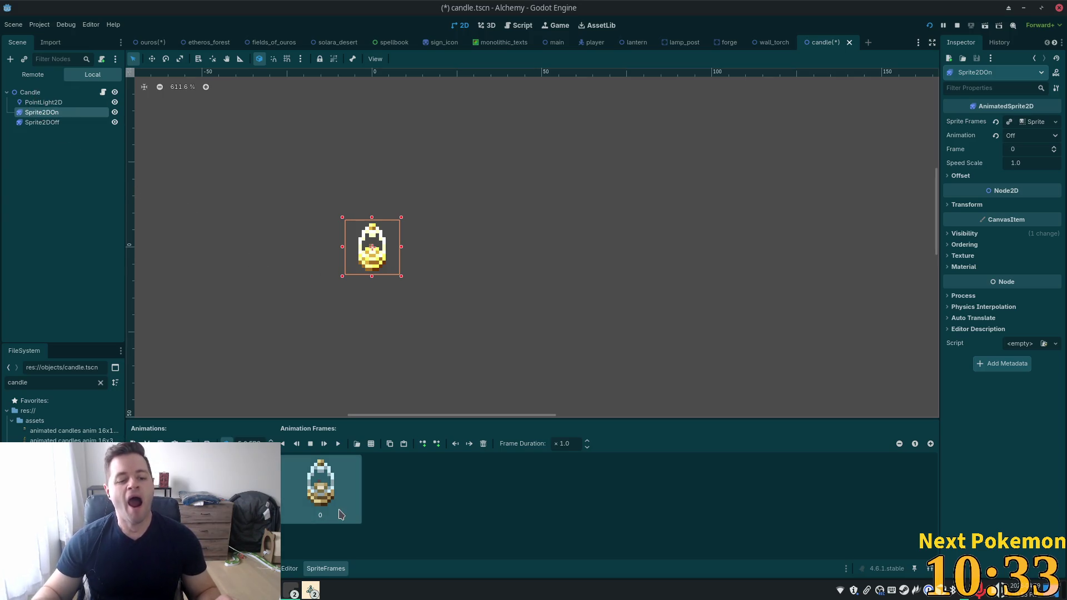
pyautogui.click(167, 473)
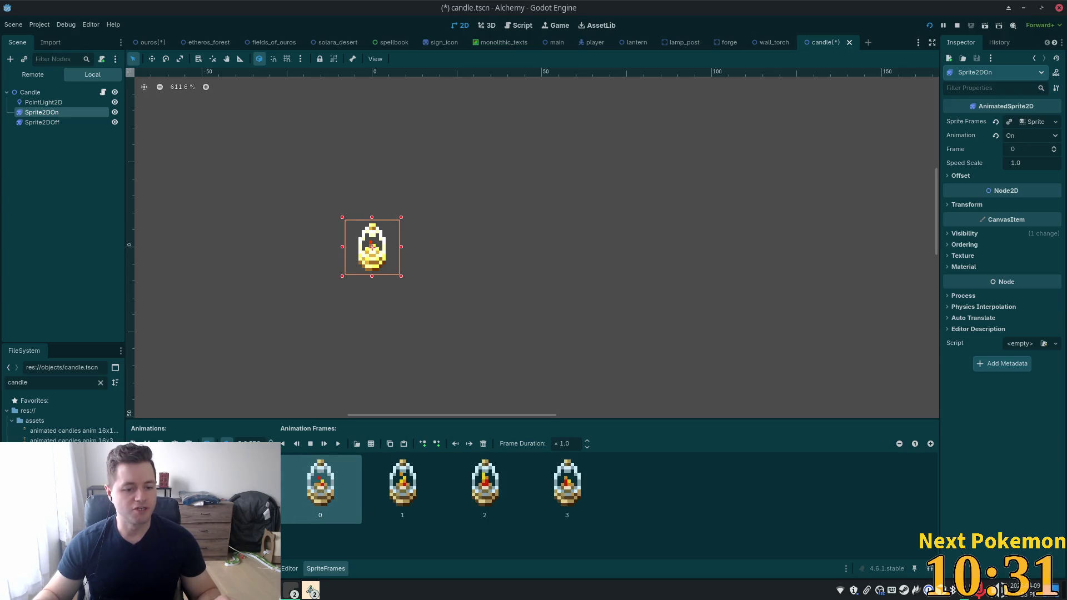
pyautogui.click(166, 462)
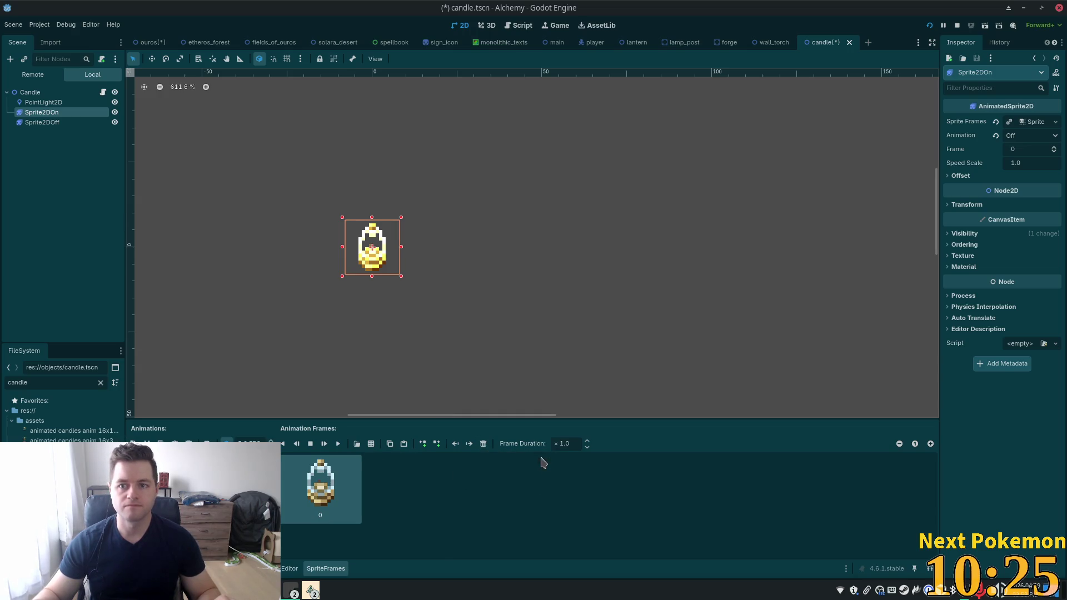
pyautogui.hotkey('ctrl', 's')
# Make Sprite2DOn's SpriteFrames unique and start adding frames from a sprite sheet
pyautogui.click(1035, 126)
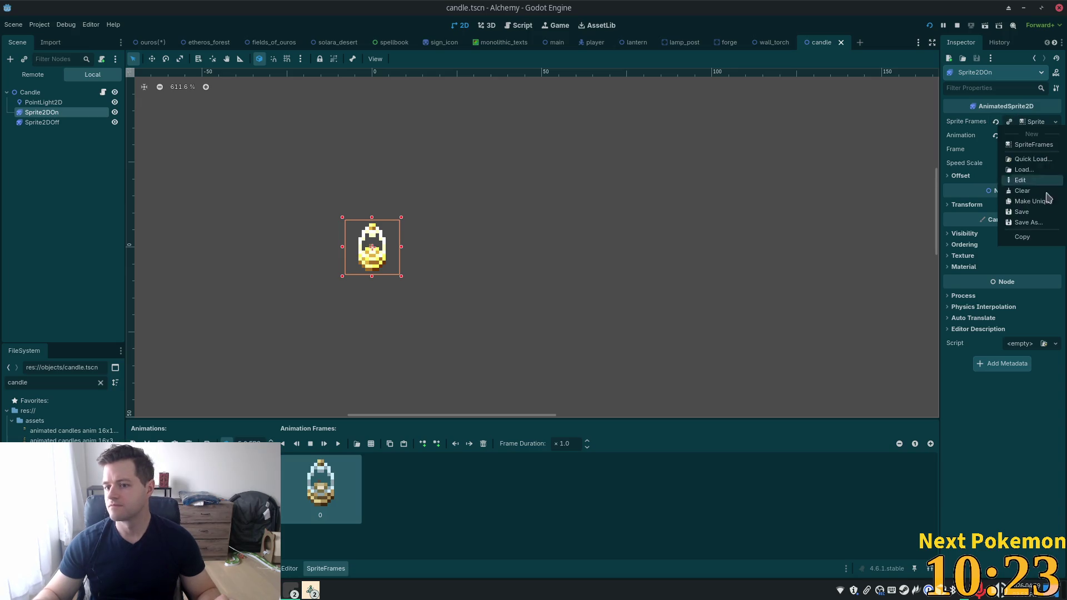
pyautogui.click(1028, 200)
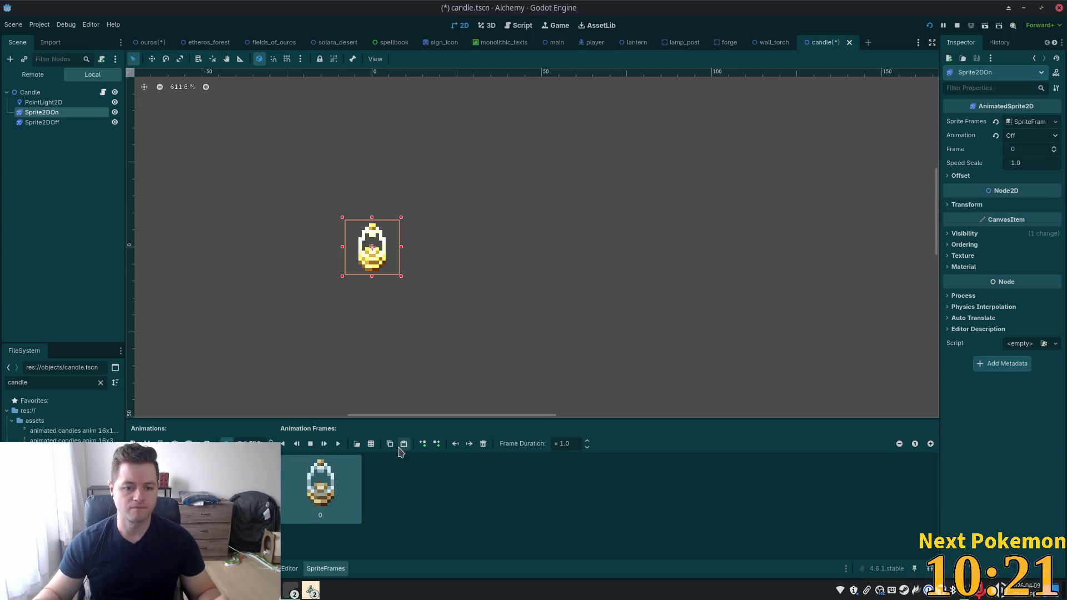
pyautogui.click(357, 443)
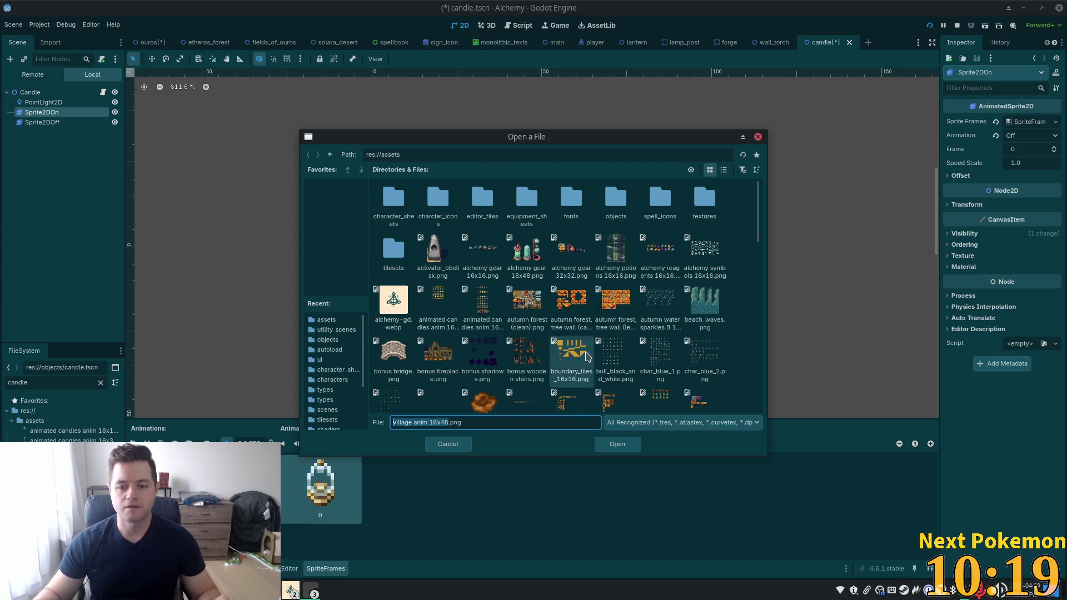
# Find 'animated candles anim 16x16 v04.png' in res://assets and open it as the frame sheet
pyautogui.scroll(-3, 587, 357)
pyautogui.scroll(2, 587, 357)
pyautogui.click(660, 327)
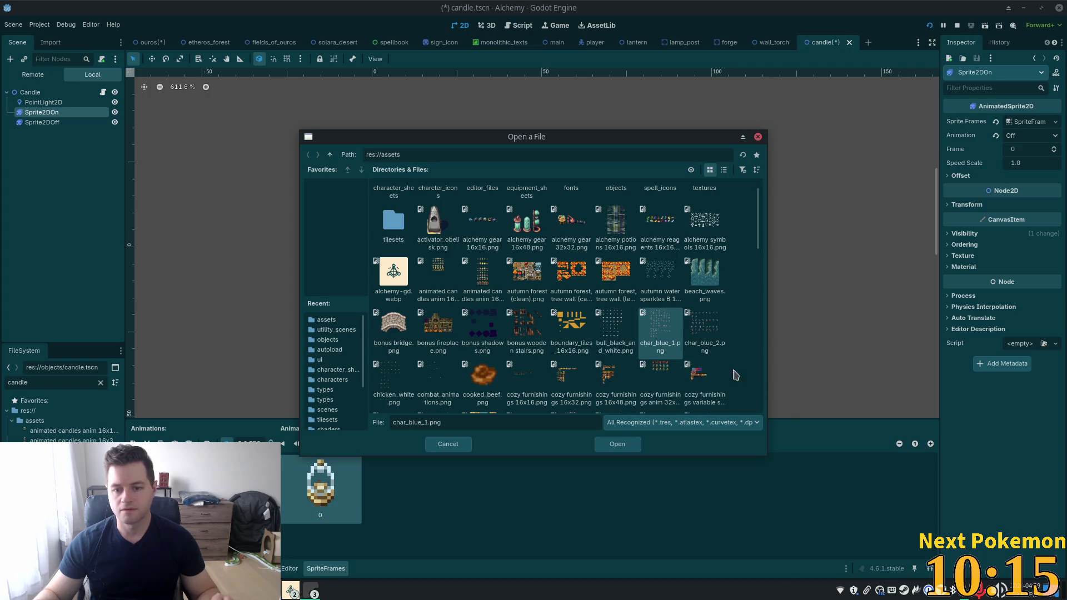
pyautogui.write('ch')
pyautogui.scroll(-3, 578, 339)
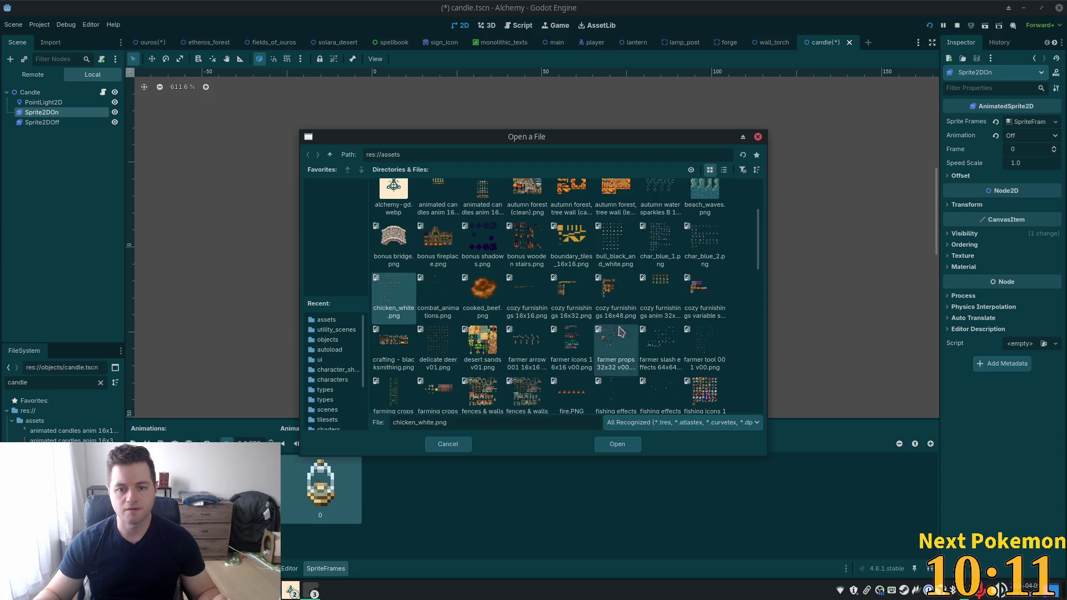
pyautogui.scroll(1, 499, 304)
pyautogui.scroll(2, 499, 304)
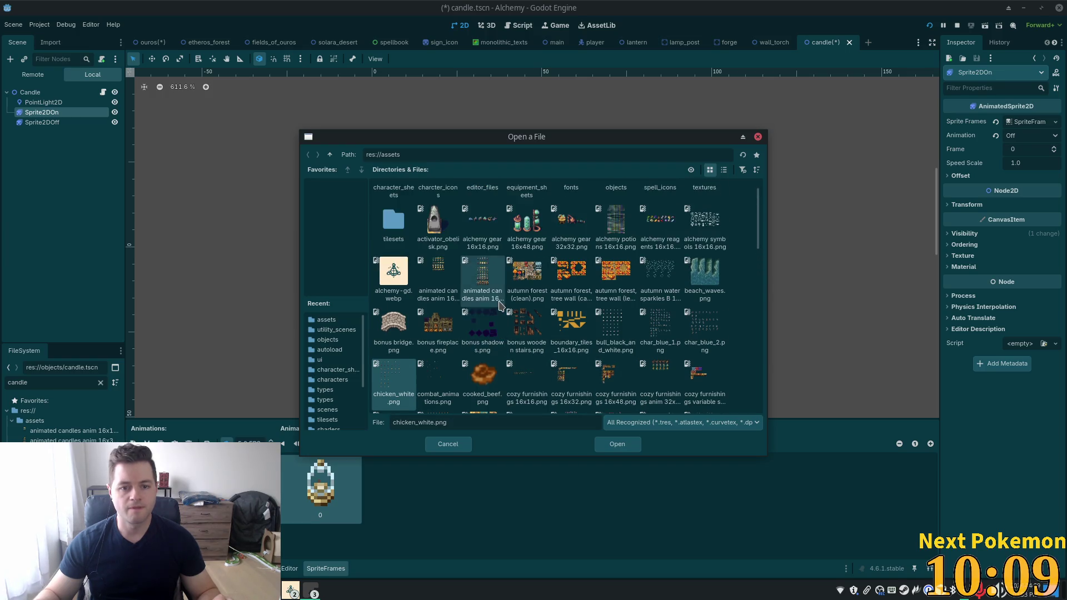
pyautogui.click(453, 286)
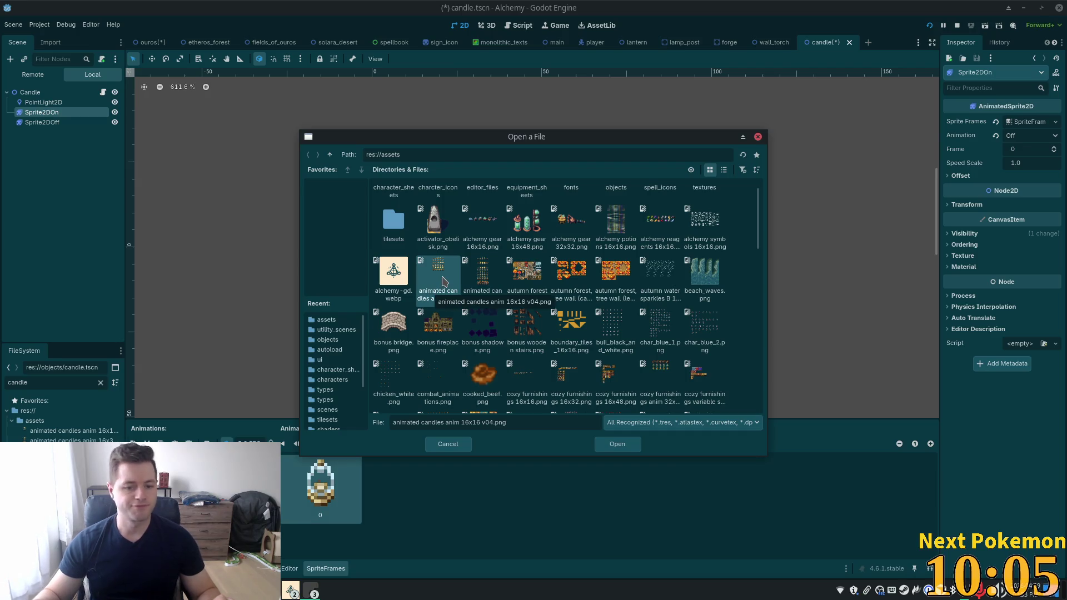
pyautogui.doubleClick(443, 281)
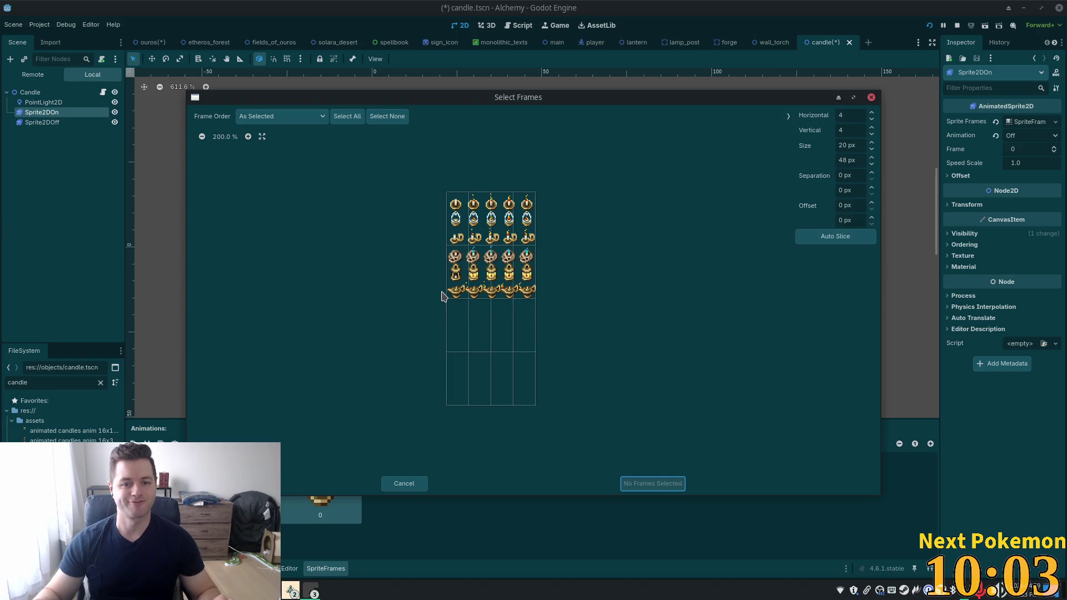
# Slice the candle sprite sheet into 5 columns and 12 rows of 16 px frames
pyautogui.click(456, 240)
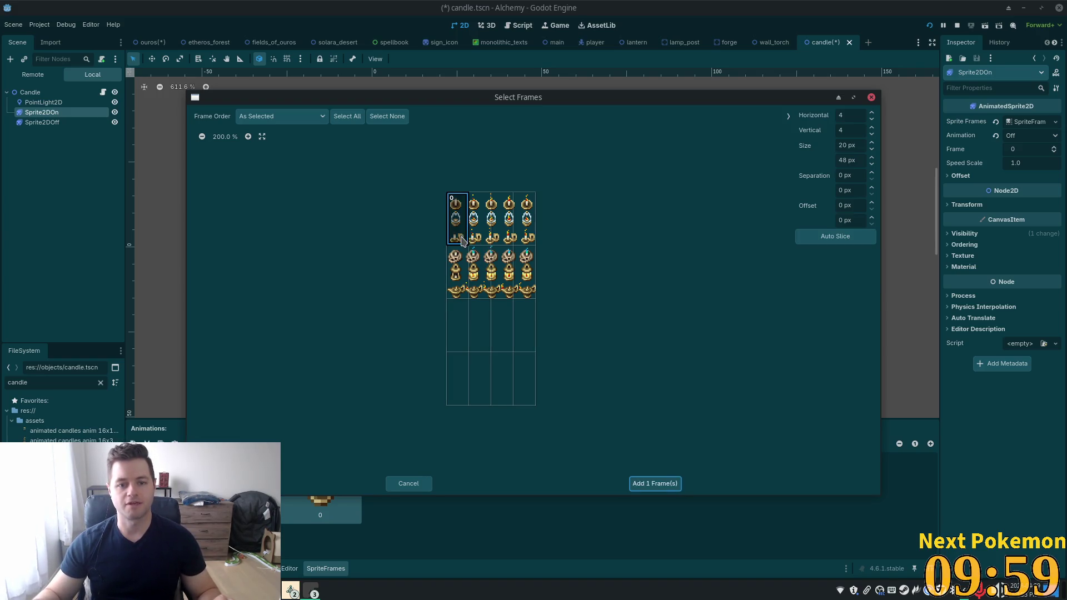
pyautogui.click(863, 237)
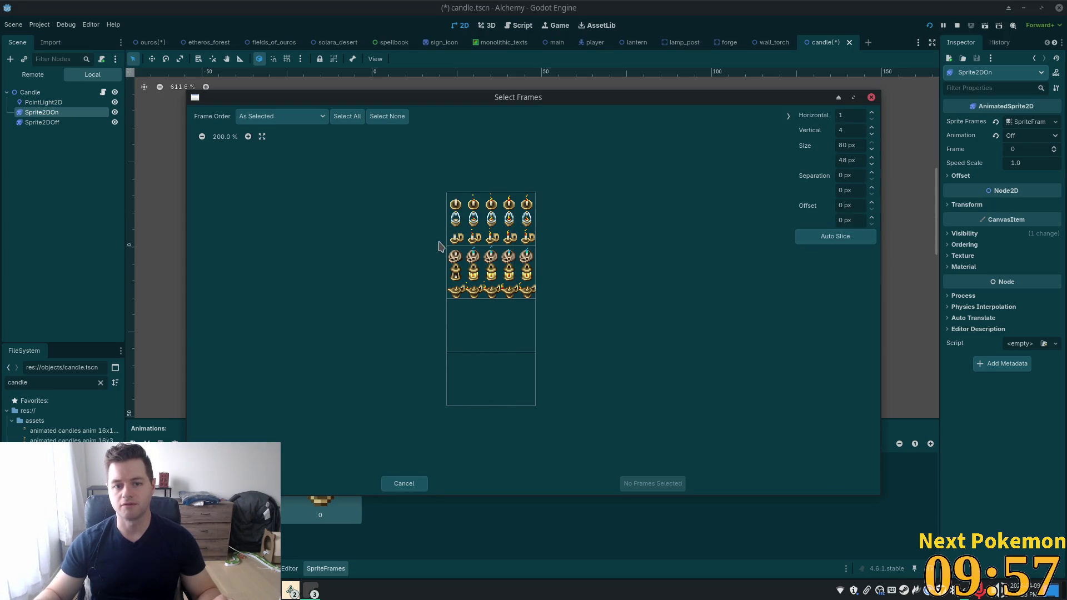
pyautogui.click(469, 235)
pyautogui.click(872, 113)
pyautogui.click(871, 113)
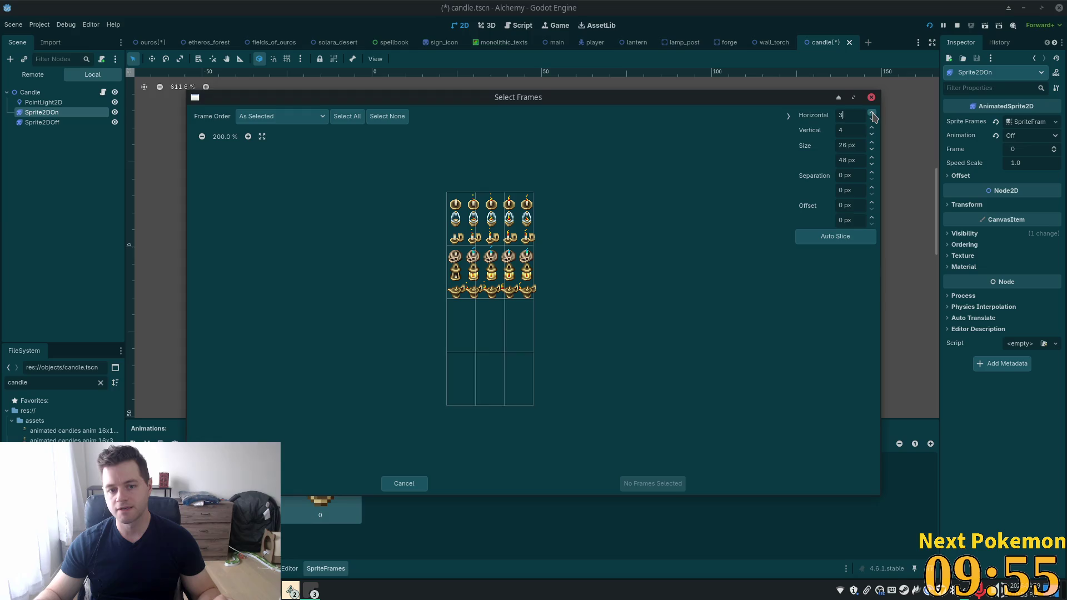
pyautogui.click(872, 113)
pyautogui.click(872, 113)
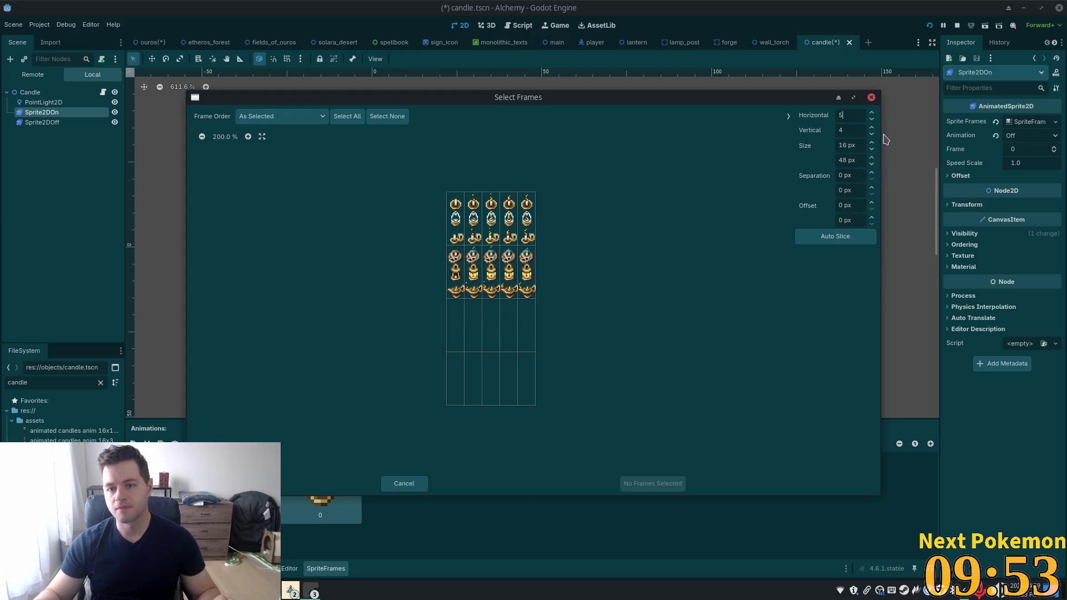
pyautogui.click(871, 128)
pyautogui.click(872, 128)
pyautogui.click(872, 128)
pyautogui.click(871, 128)
pyautogui.click(872, 128)
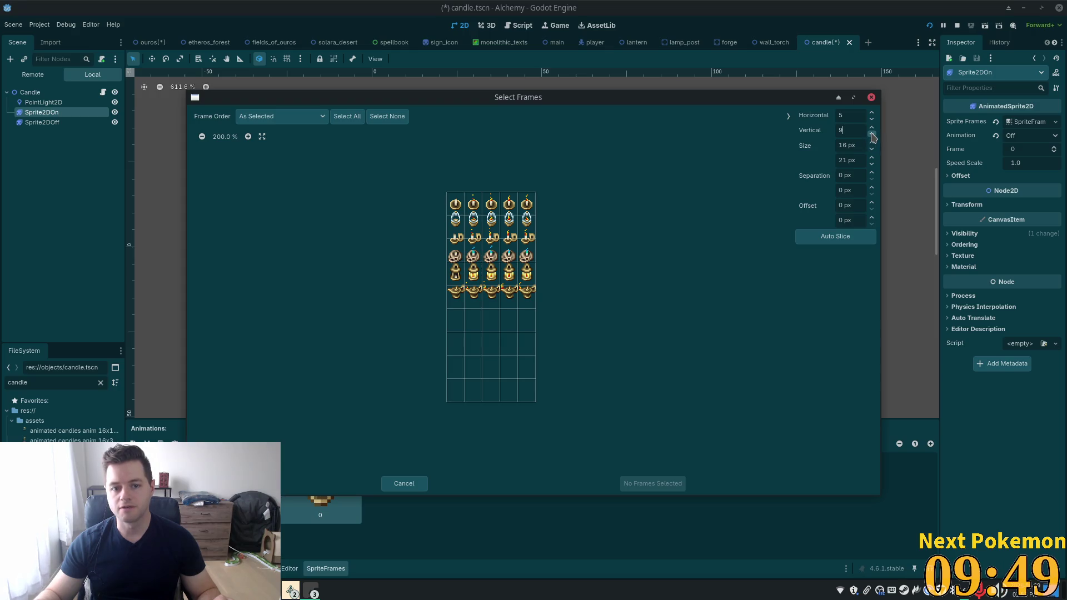
pyautogui.click(872, 128)
pyautogui.click(872, 128)
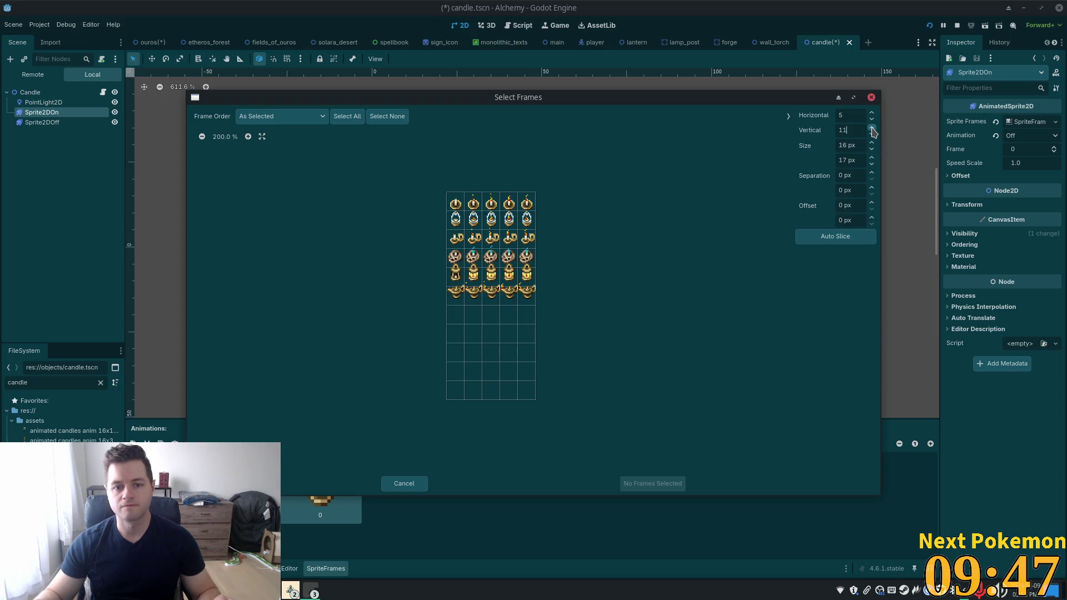
pyautogui.click(871, 129)
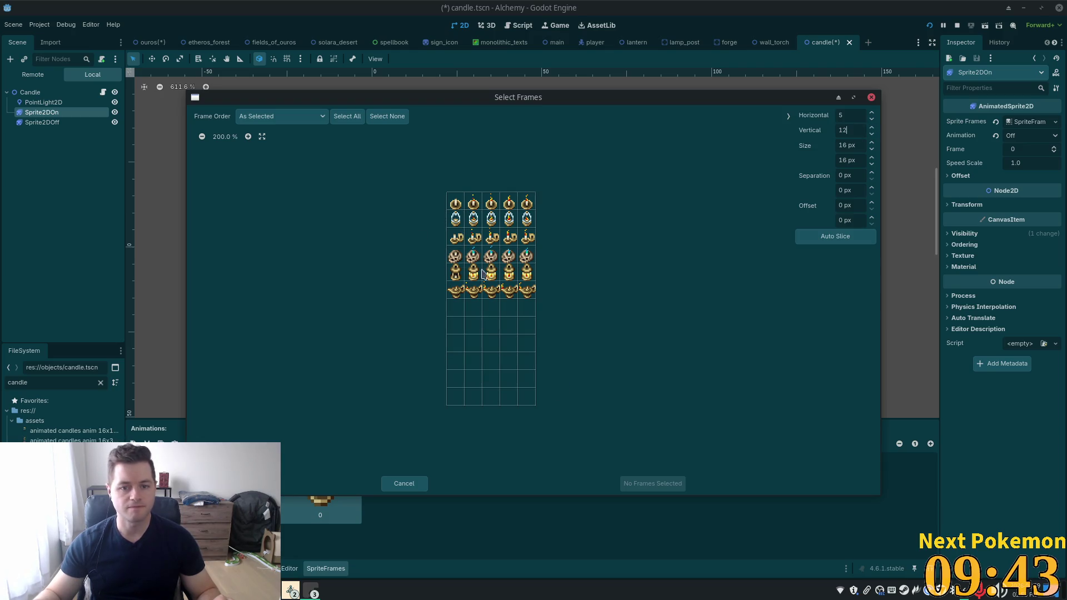
# Add a row-3 candle-holder frame, then clear the old lantern frames from the On animation
pyautogui.click(455, 201)
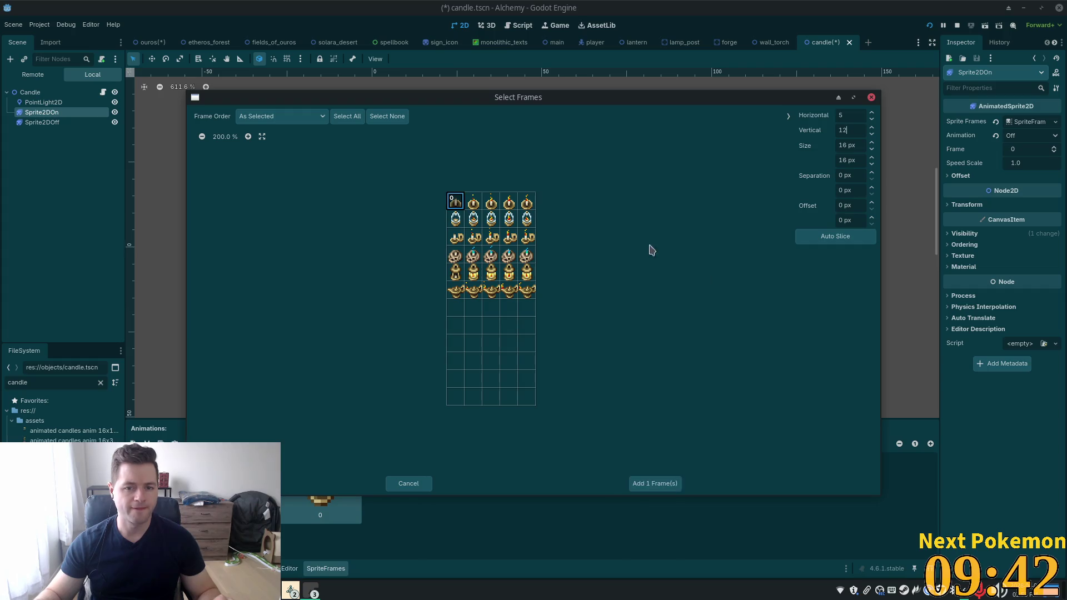
pyautogui.click(457, 238)
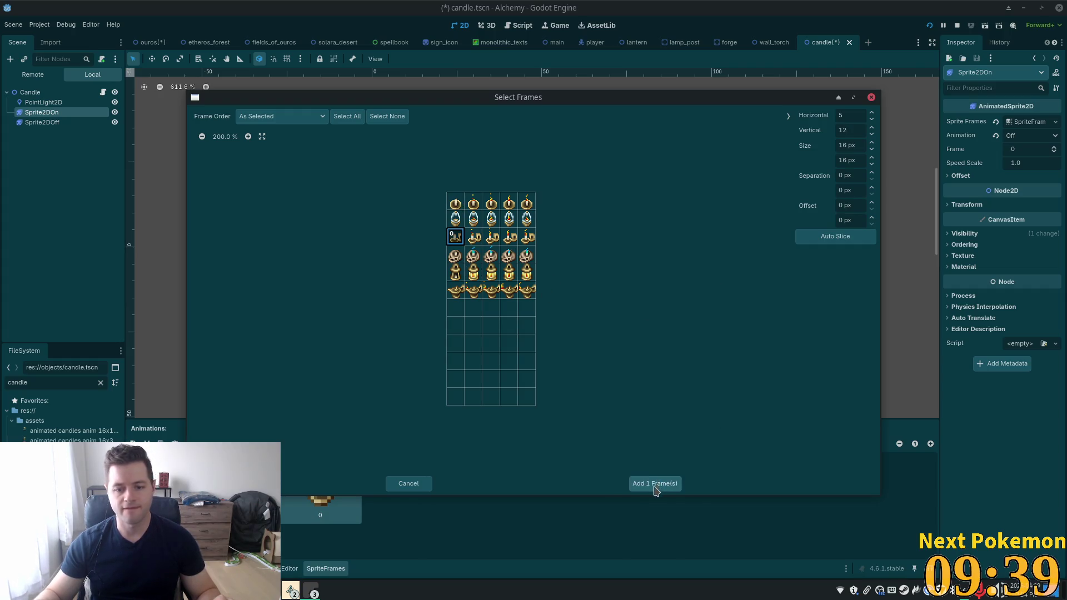
pyautogui.click(655, 485)
pyautogui.click(483, 444)
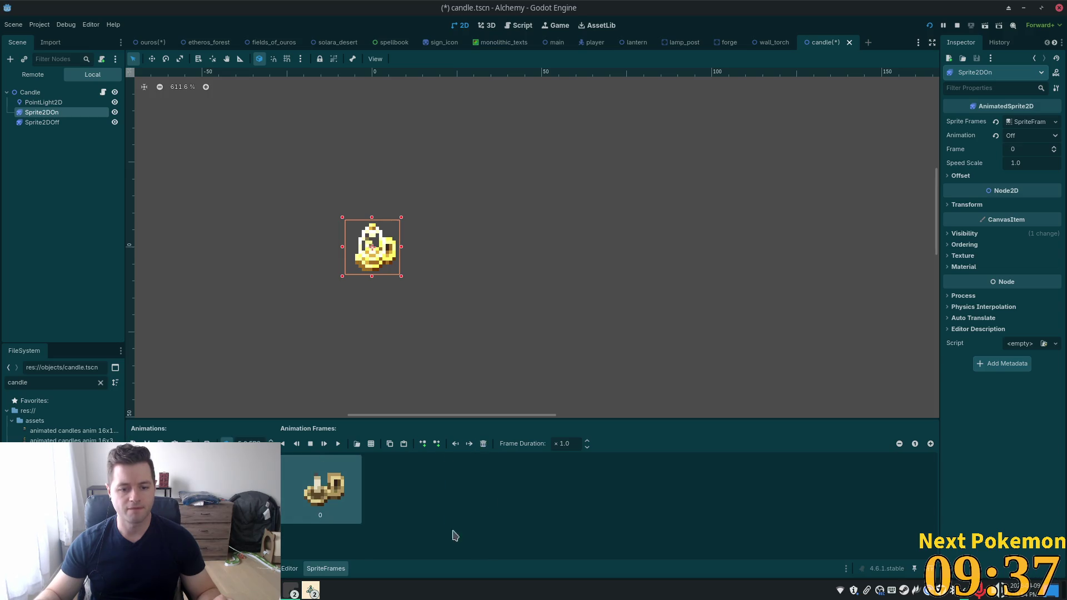
pyautogui.click(150, 469)
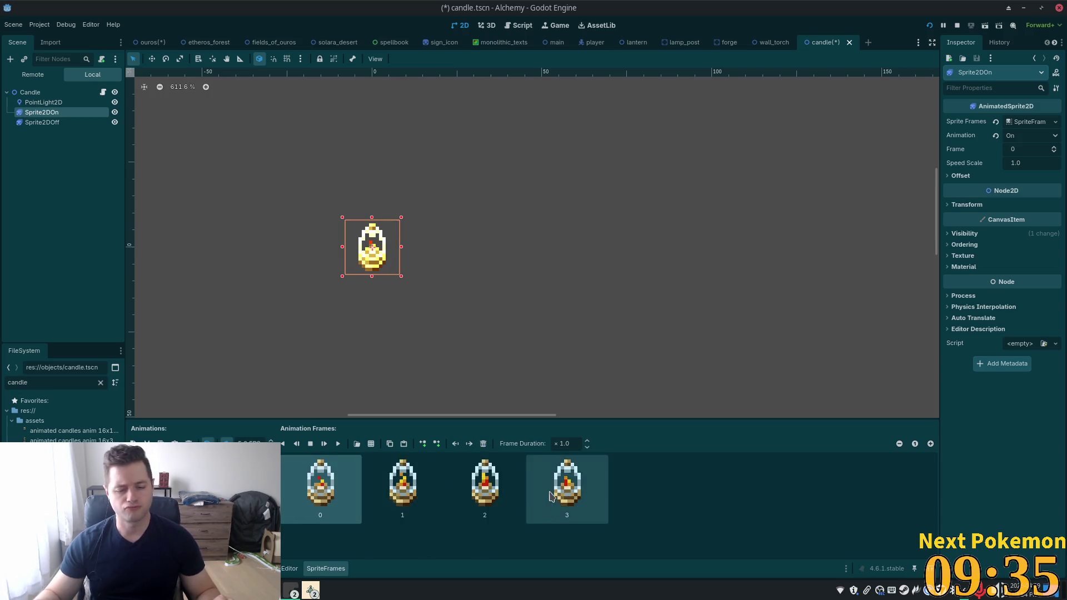
pyautogui.click(483, 443)
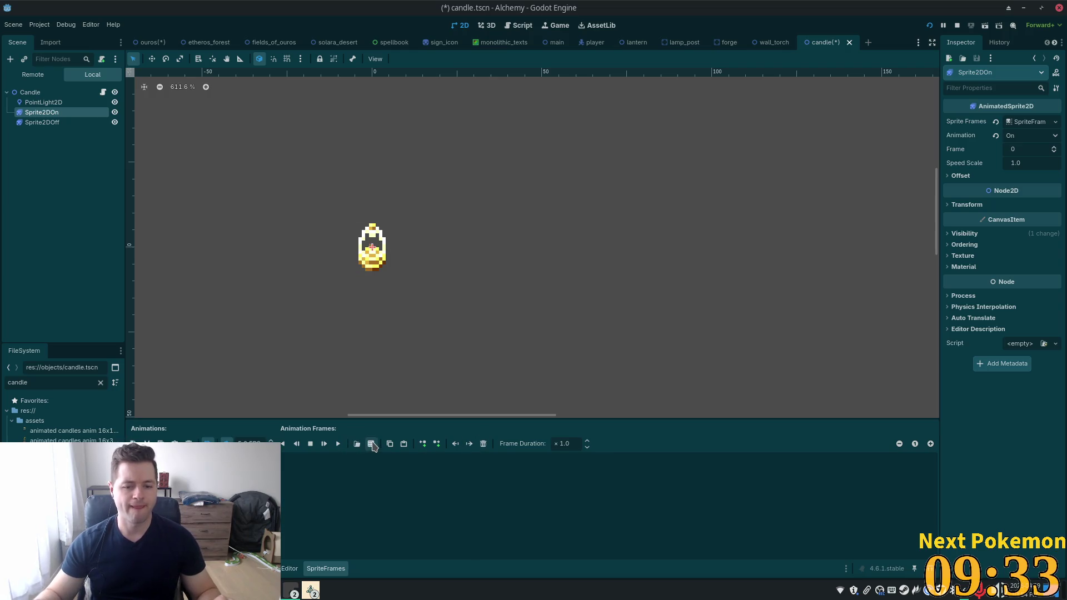
# Load the candle sheet, add its four lit row-3 frames to On, and save candle.tscn
pyautogui.click(372, 444)
pyautogui.doubleClick(481, 310)
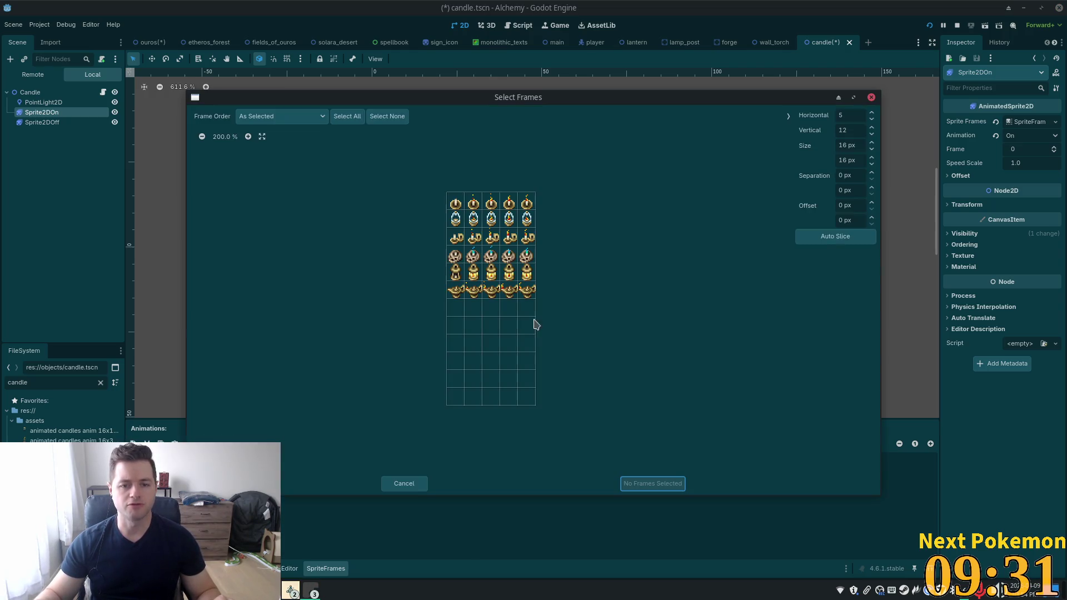
pyautogui.moveTo(477, 236); pyautogui.dragTo(508, 240)
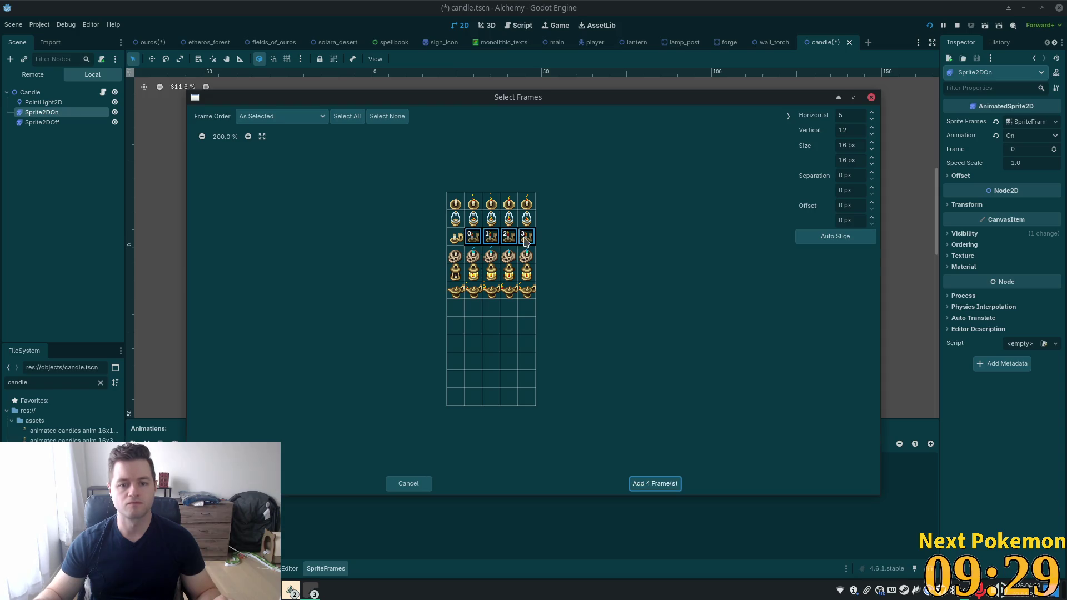
pyautogui.click(658, 483)
pyautogui.hotkey('ctrl', 's')
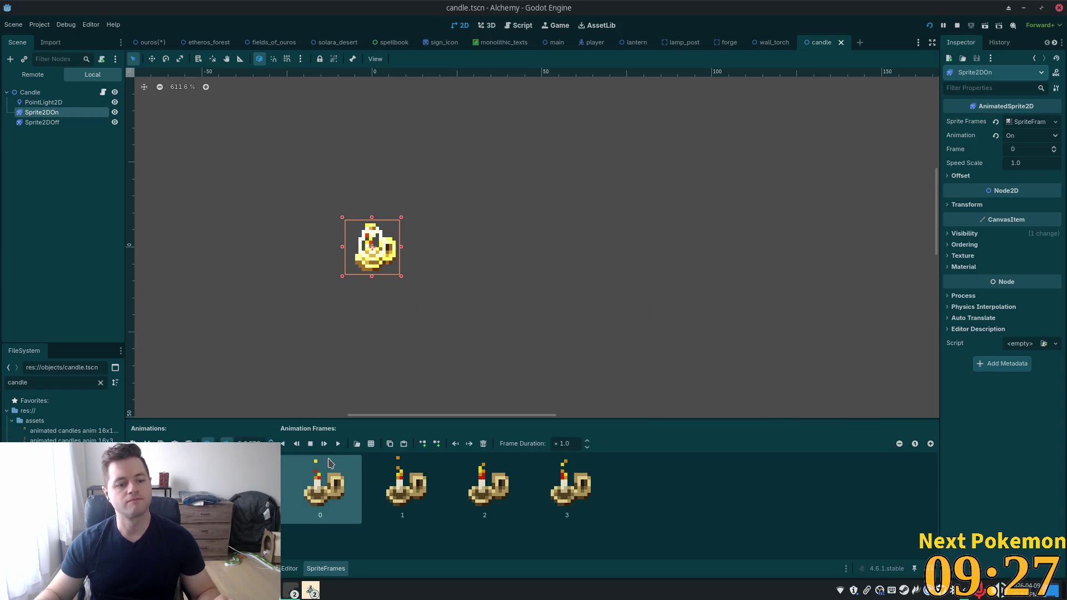
pyautogui.click(44, 104)
pyautogui.click(50, 112)
# Delete the old Sprite2DOff node from the candle scene
pyautogui.click(53, 123)
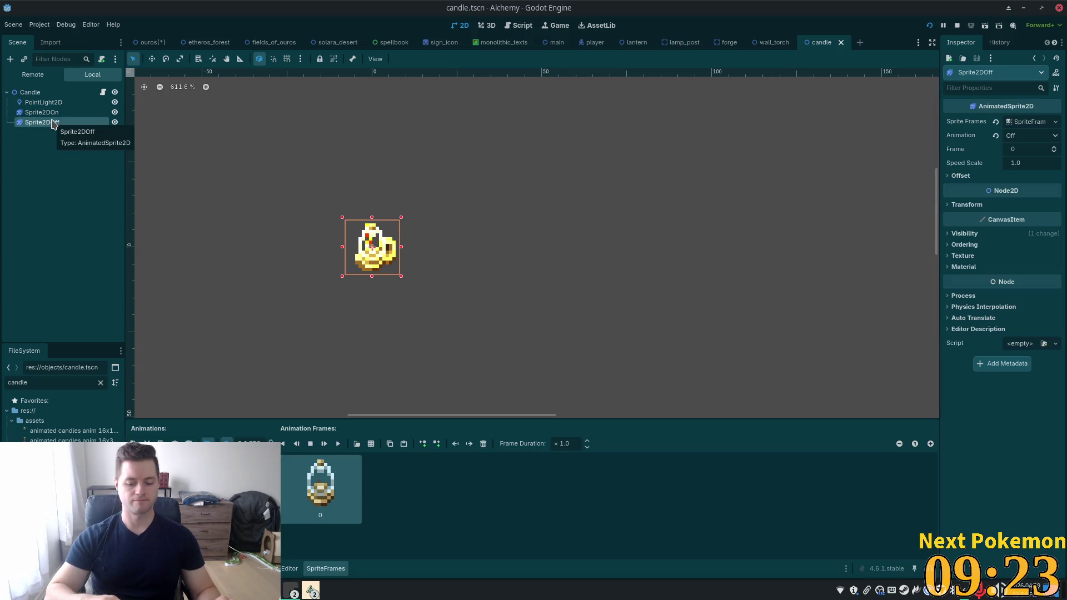
pyautogui.press('Delete')
pyautogui.click(558, 308)
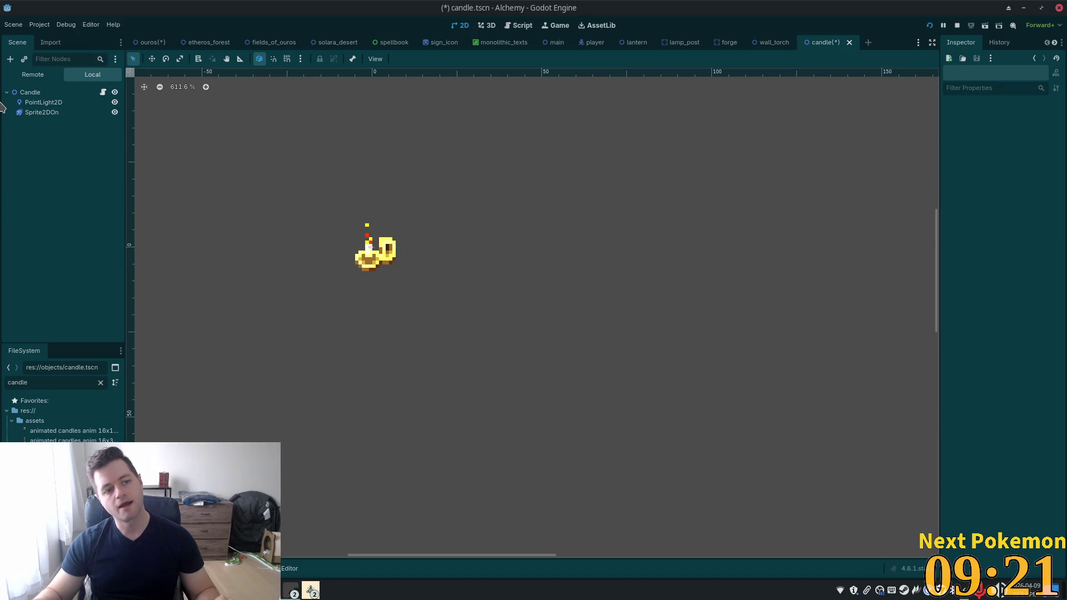
pyautogui.click(62, 112)
# Duplicate Sprite2DOn, name the copy Sprite2DOff, set its animation to Off, and save
pyautogui.hotkey('ctrl', 'd')
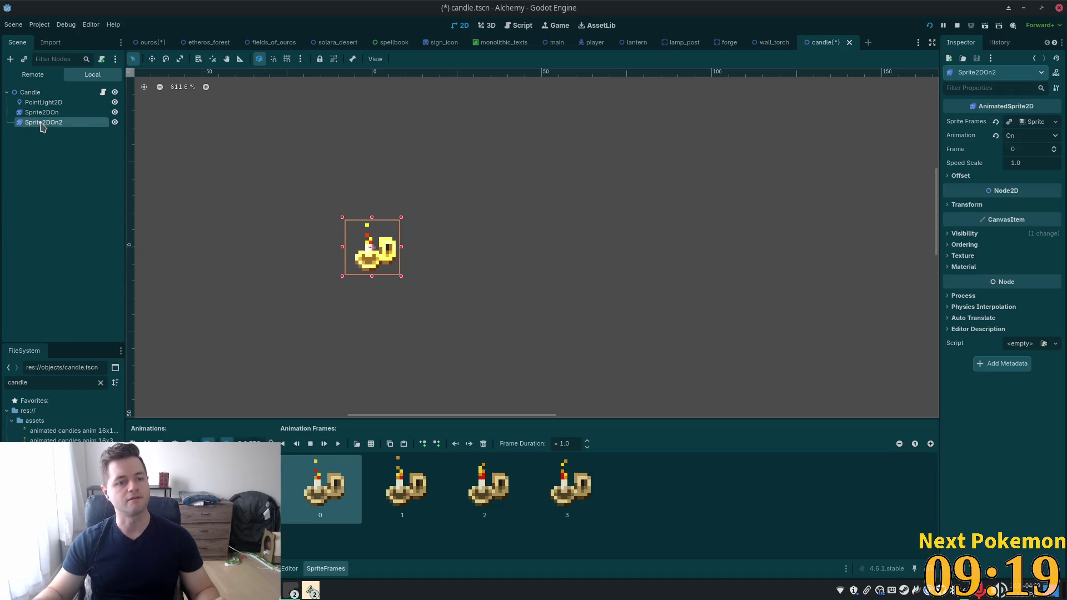
pyautogui.doubleClick(66, 121)
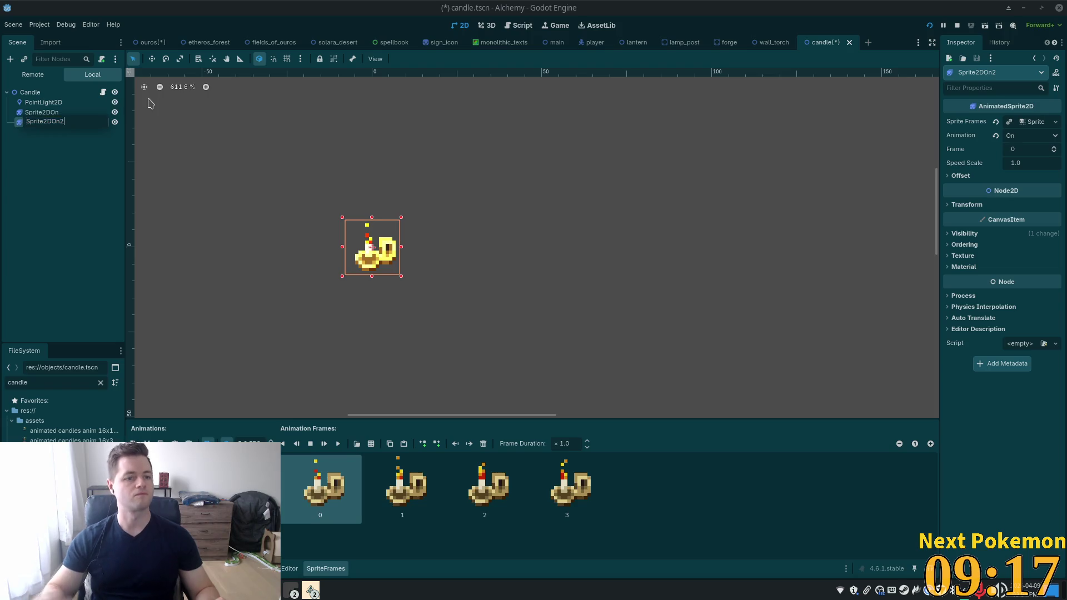
pyautogui.press('BackSpace')
pyautogui.press('BackSpace')
pyautogui.press('Return')
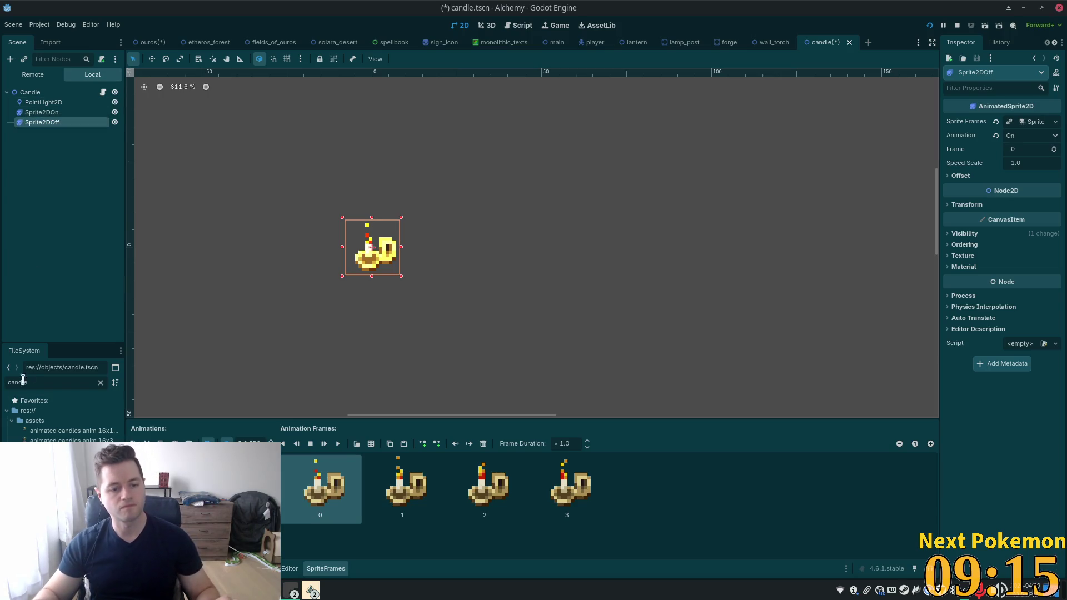
pyautogui.click(155, 466)
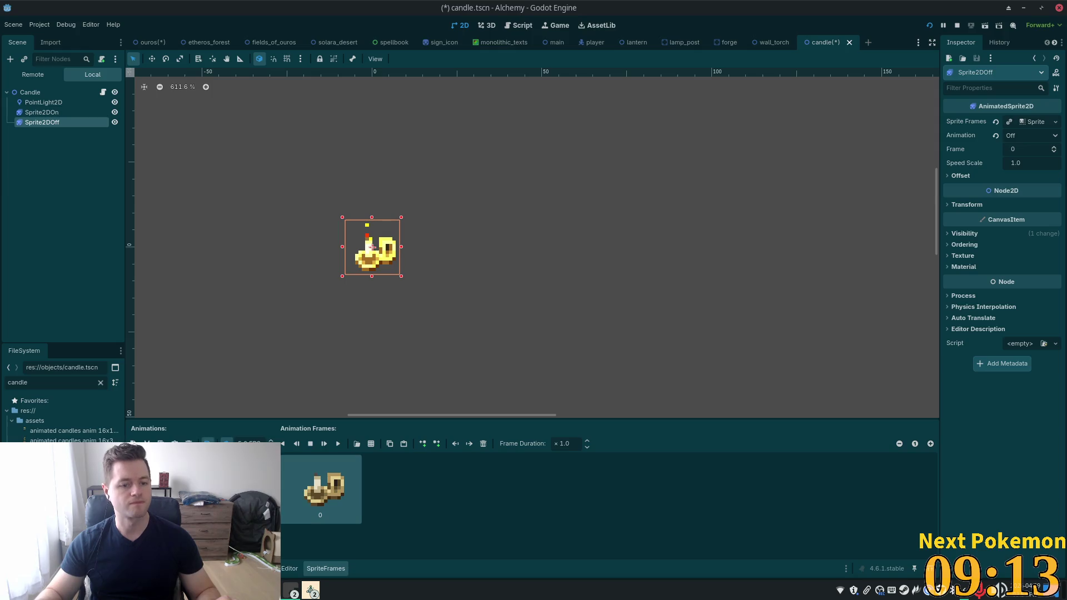
pyautogui.hotkey('ctrl', 's')
pyautogui.click(39, 102)
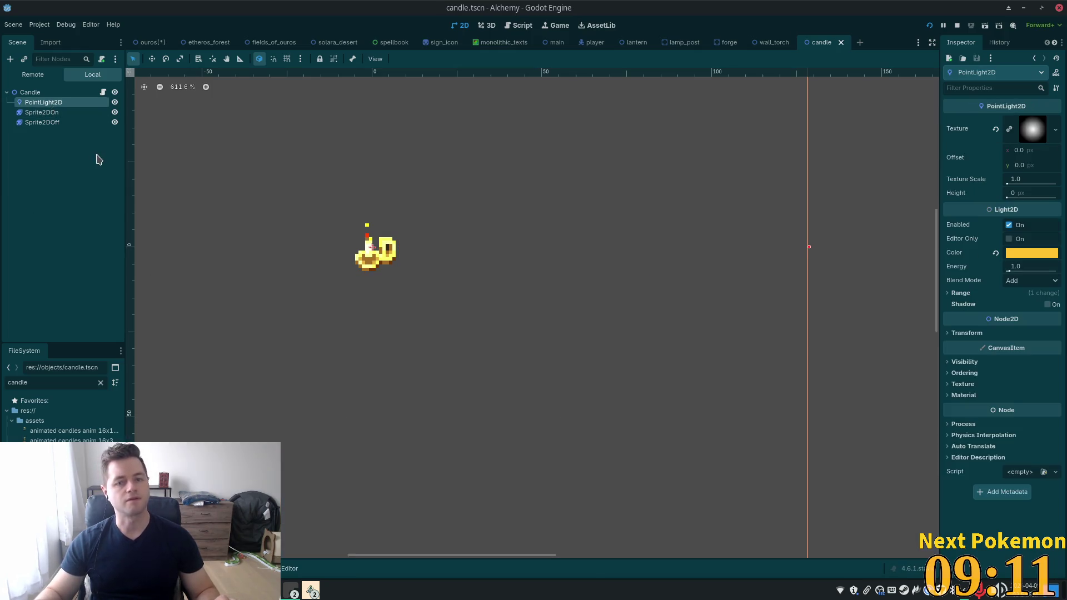
pyautogui.click(33, 92)
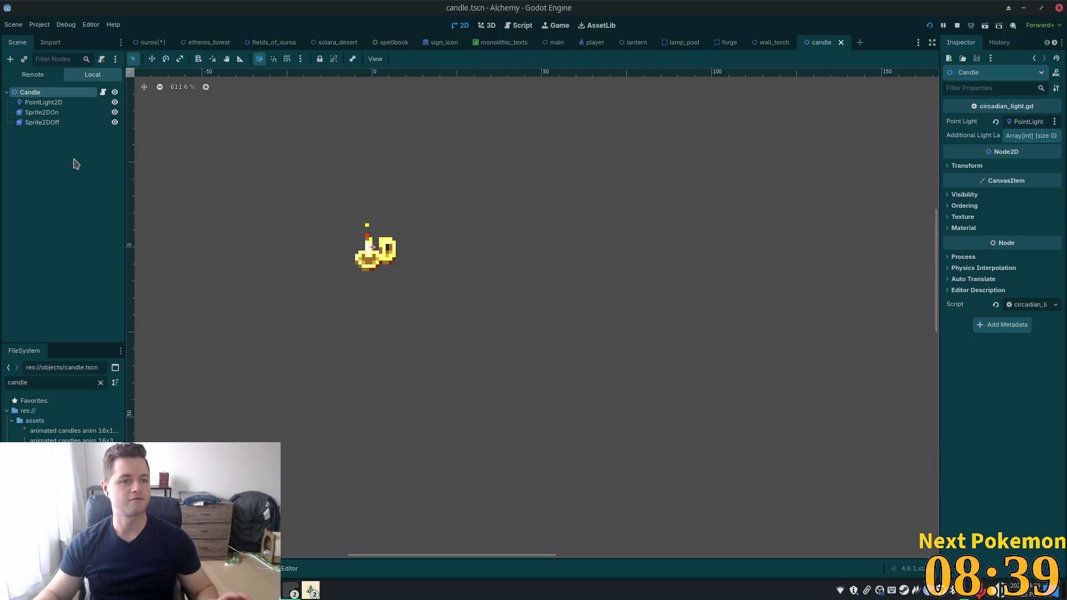
pyautogui.click(34, 112)
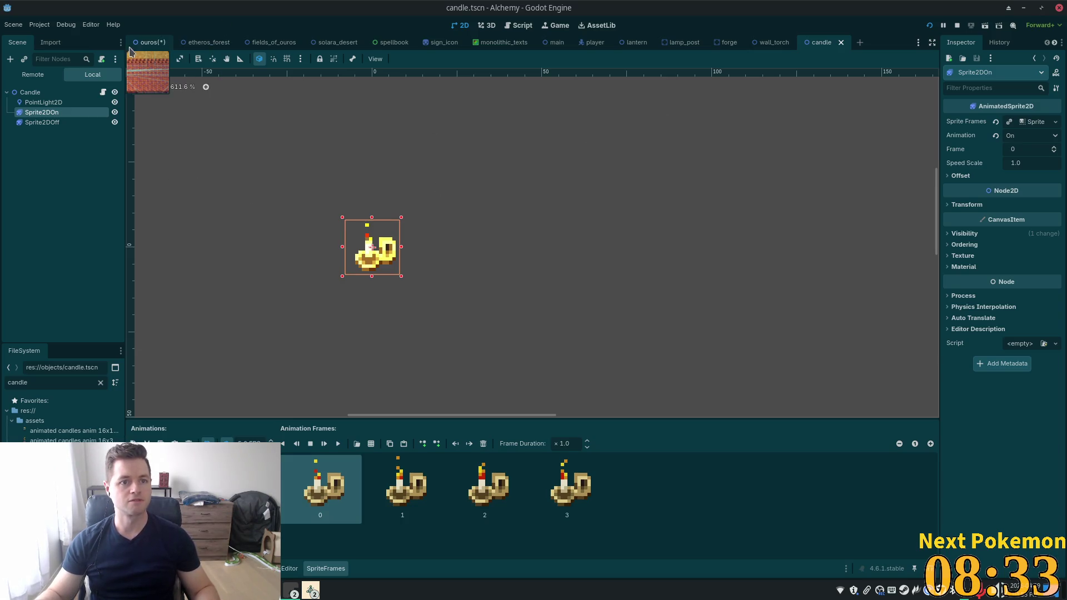
# Instance candle.tscn beside the bed in the Ouros house and nest it under InteriorDecor
pyautogui.click(149, 42)
pyautogui.scroll(3, 478, 195)
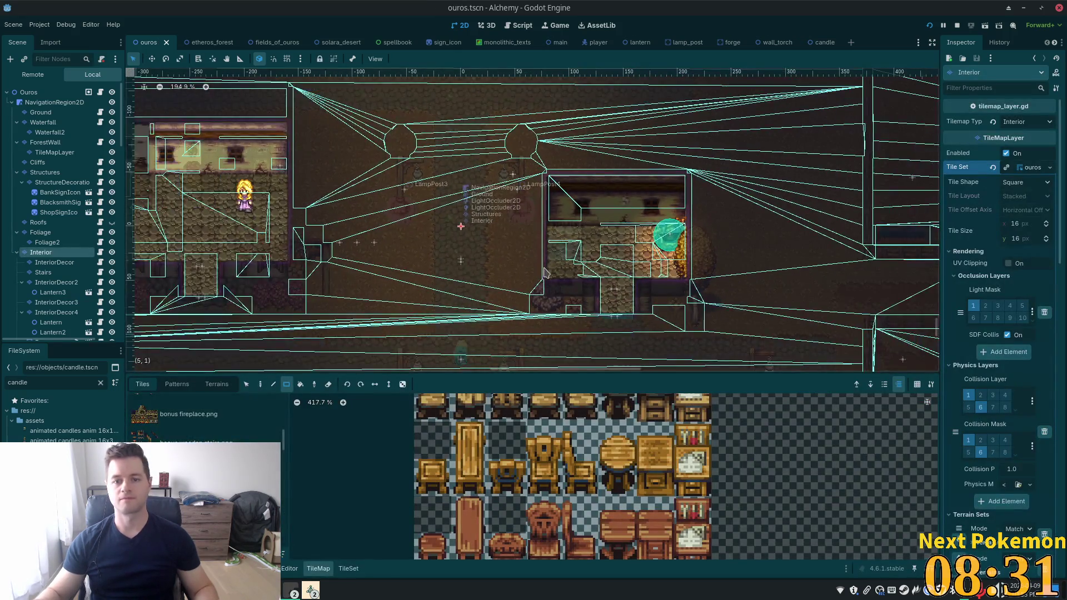
pyautogui.scroll(2, 528, 242)
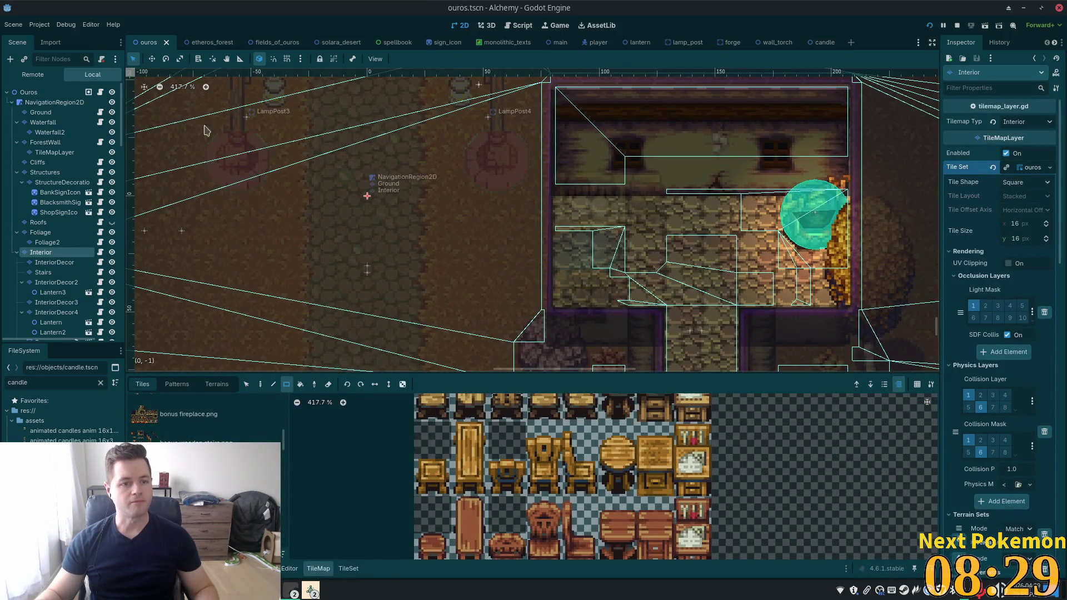
pyautogui.click(57, 96)
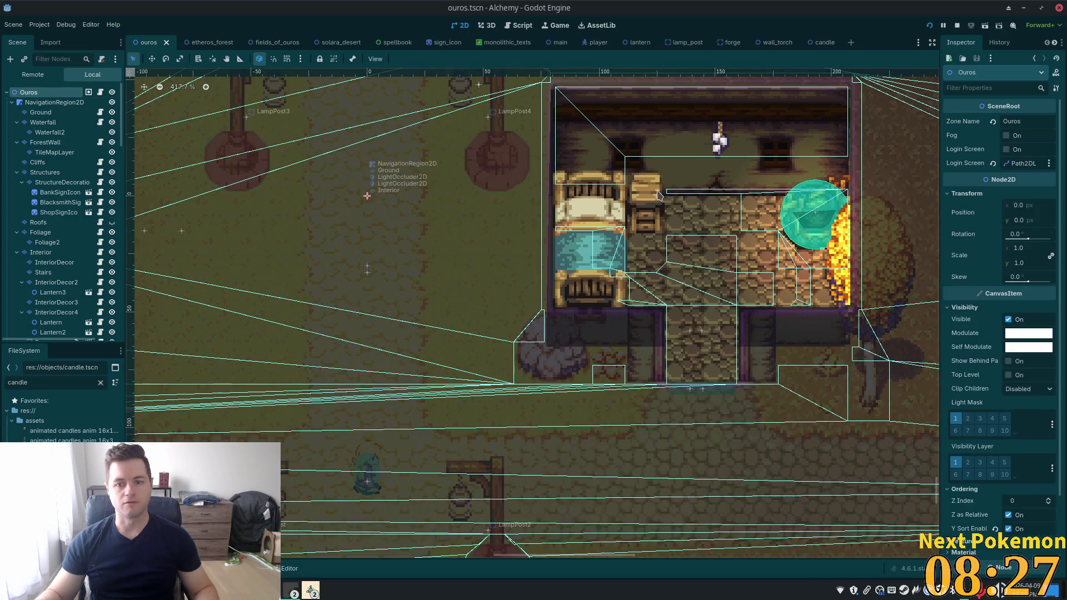
pyautogui.rightClick(648, 191)
pyautogui.click(663, 210)
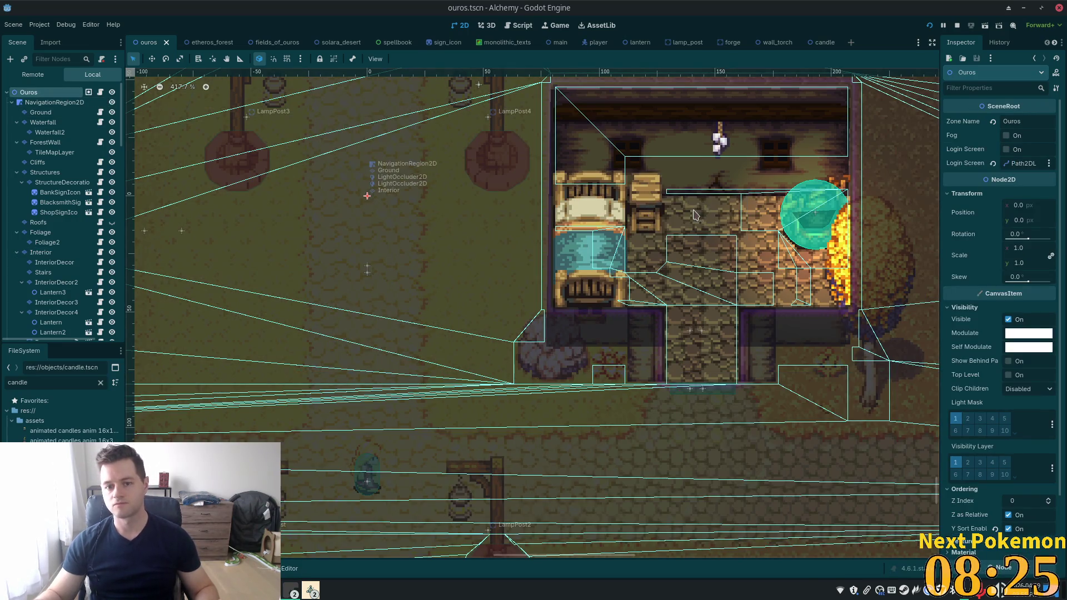
pyautogui.write('candle')
pyautogui.press('Return')
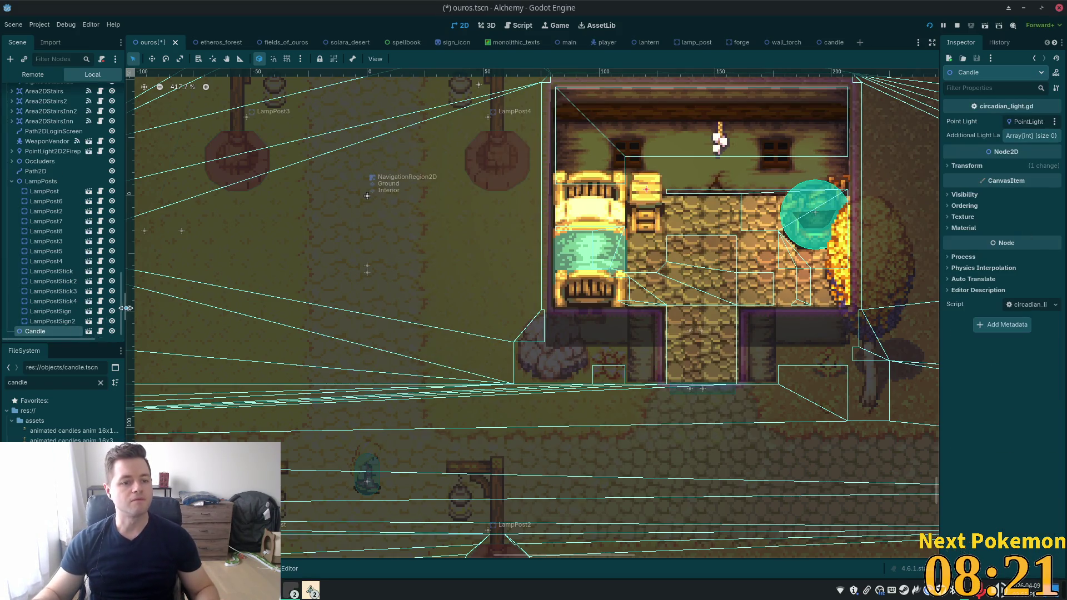
pyautogui.moveTo(53, 331)
pyautogui.mouseDown()
pyautogui.moveTo(42, 60)
pyautogui.moveTo(48, 255)
pyautogui.moveTo(60, 264)
pyautogui.mouseUp()
pyautogui.scroll(1, 681, 185)
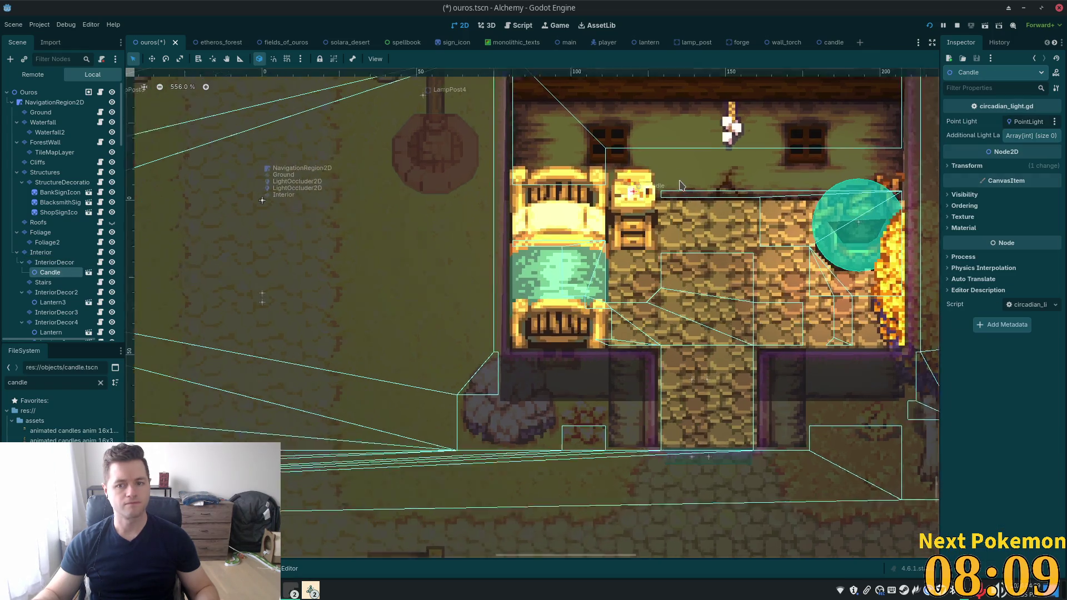
# Move the Candle up onto the bedside table and save the Ouros scene
pyautogui.scroll(1, 681, 186)
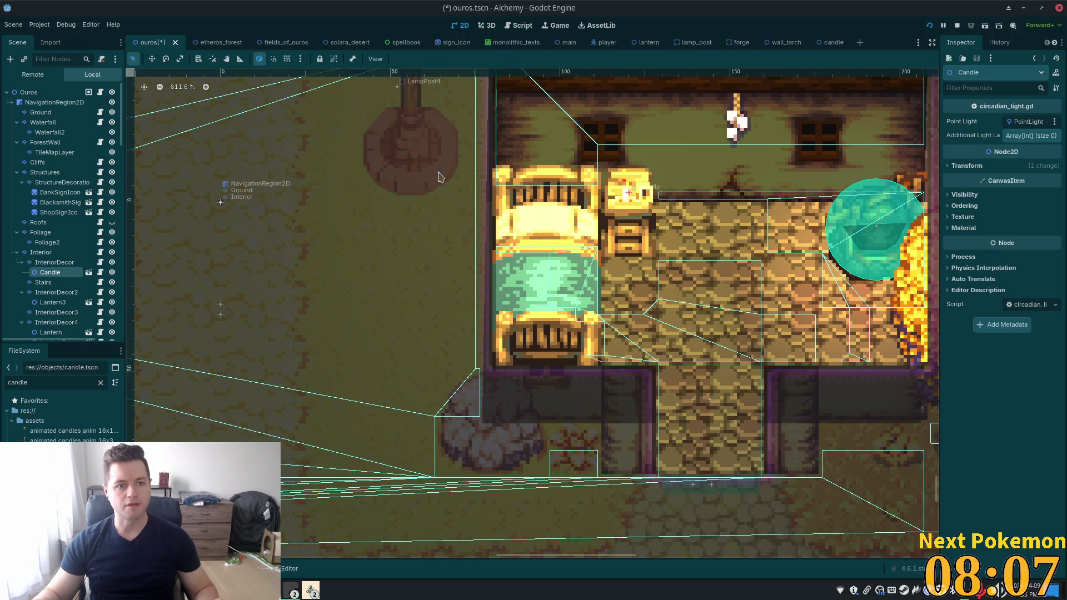
pyautogui.click(152, 59)
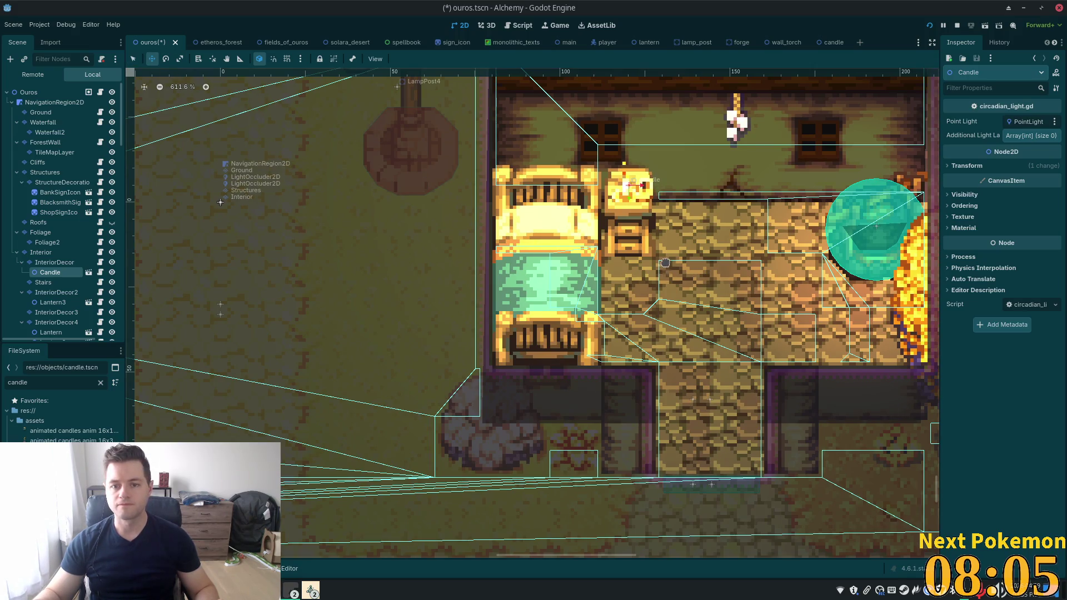
pyautogui.moveTo(665, 263); pyautogui.dragTo(665, 256)
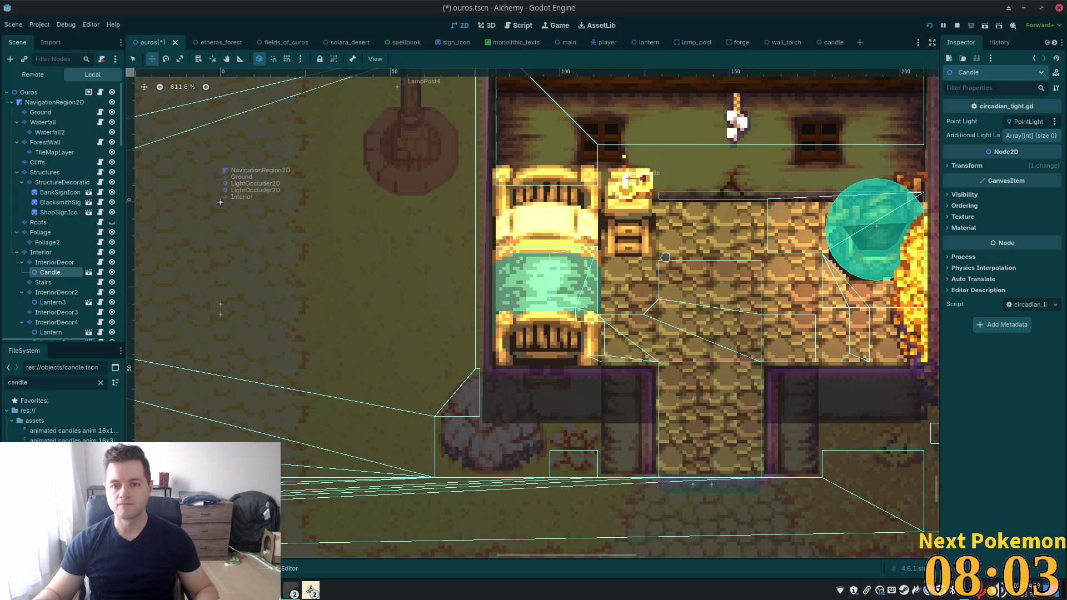
pyautogui.hotkey('ctrl', 's')
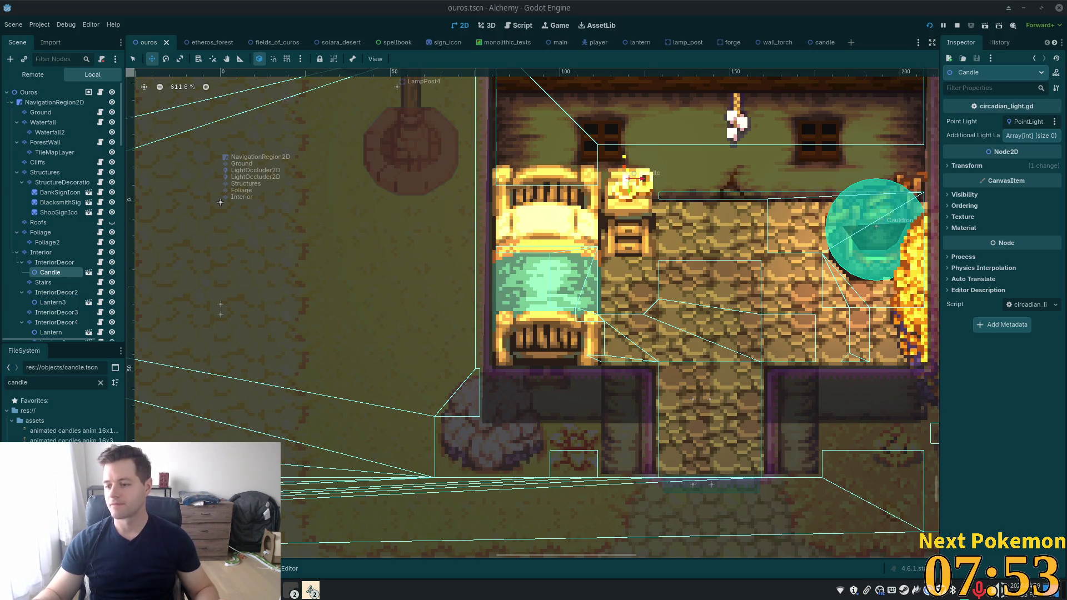
pyautogui.scroll(-4, 419, 200)
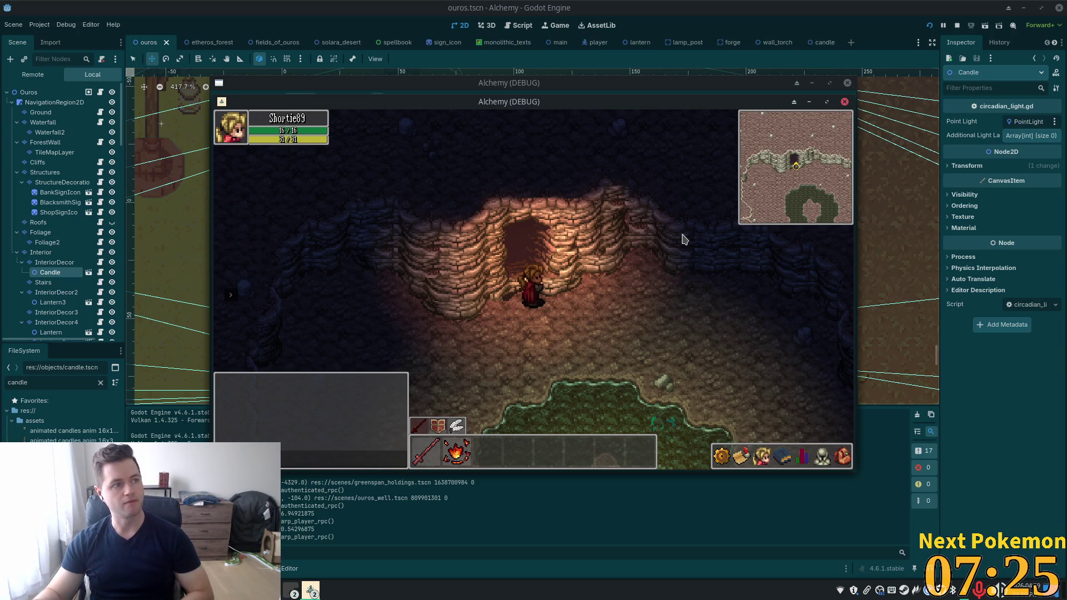
# Walk from the cave through Ouros Well into town and enter the candle-lit bedroom house
pyautogui.press('Up')
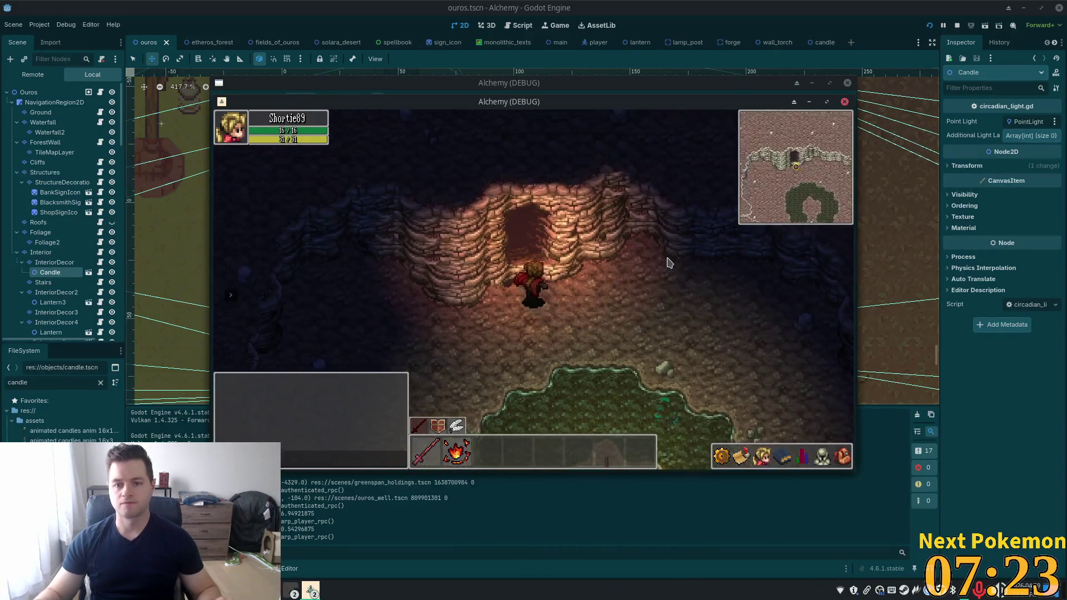
pyautogui.press('Down')
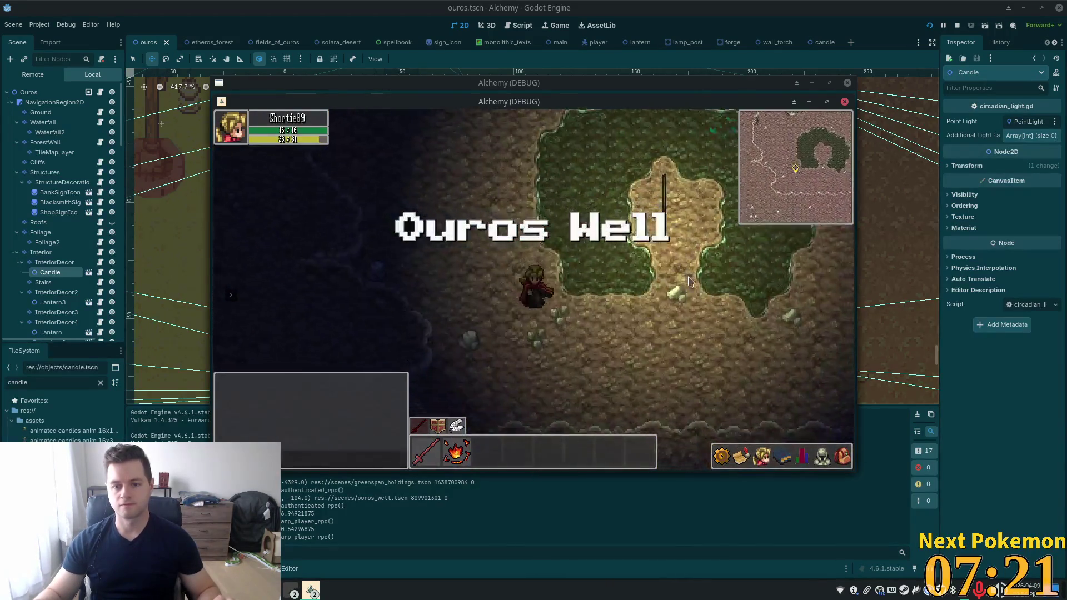
pyautogui.press('Right')
pyautogui.press('Up')
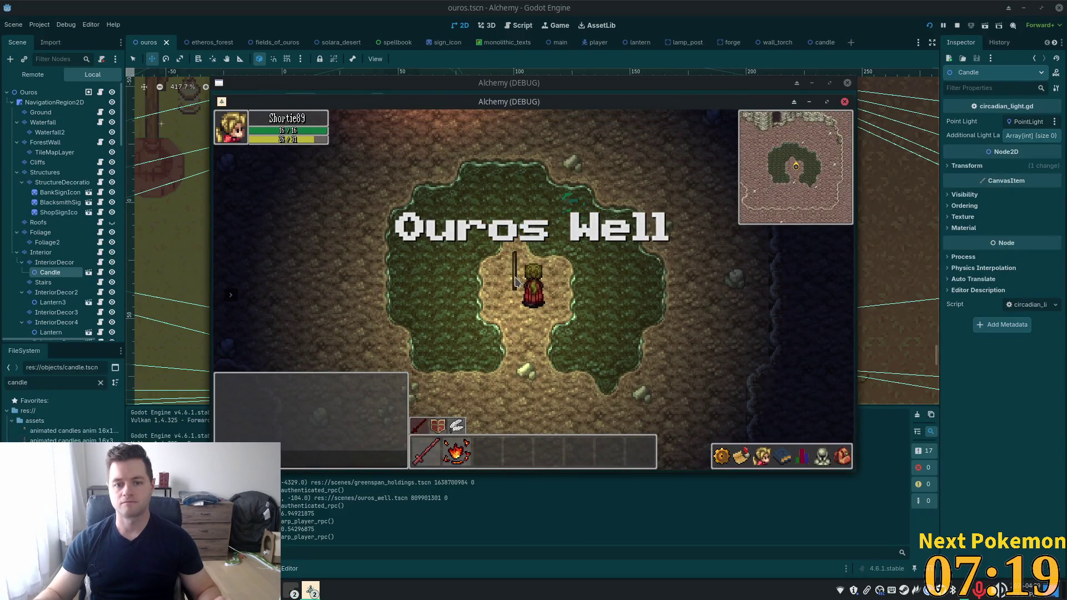
pyautogui.press('Right')
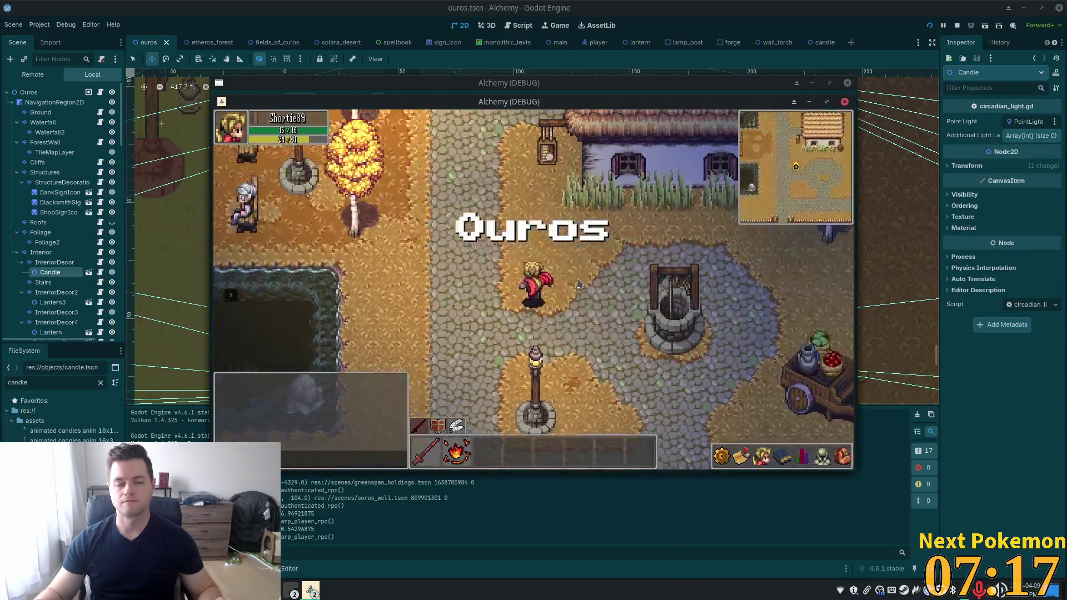
pyautogui.press('Up')
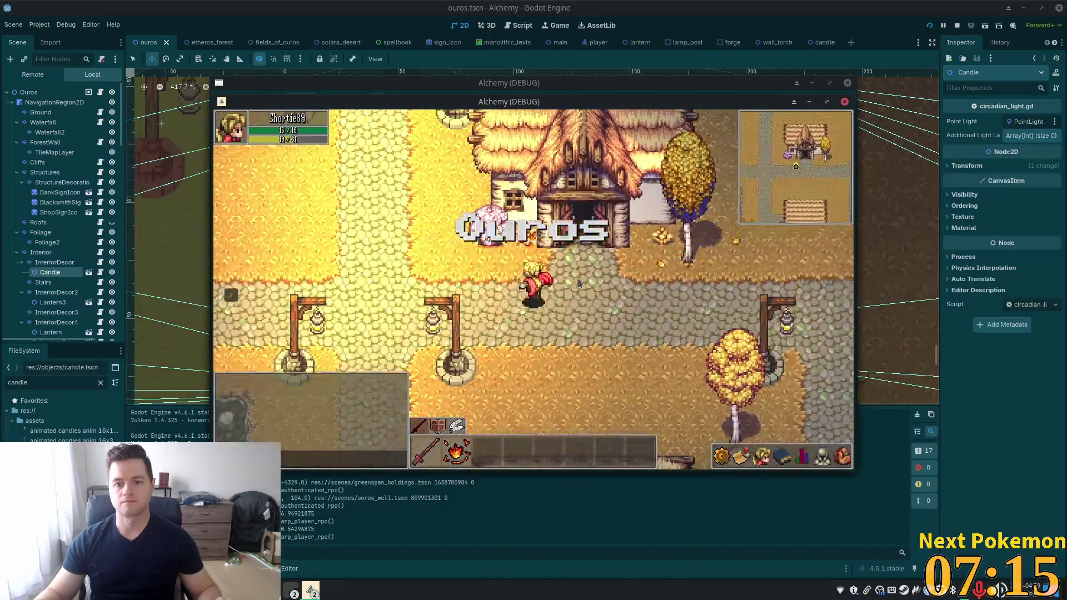
pyautogui.press('Left')
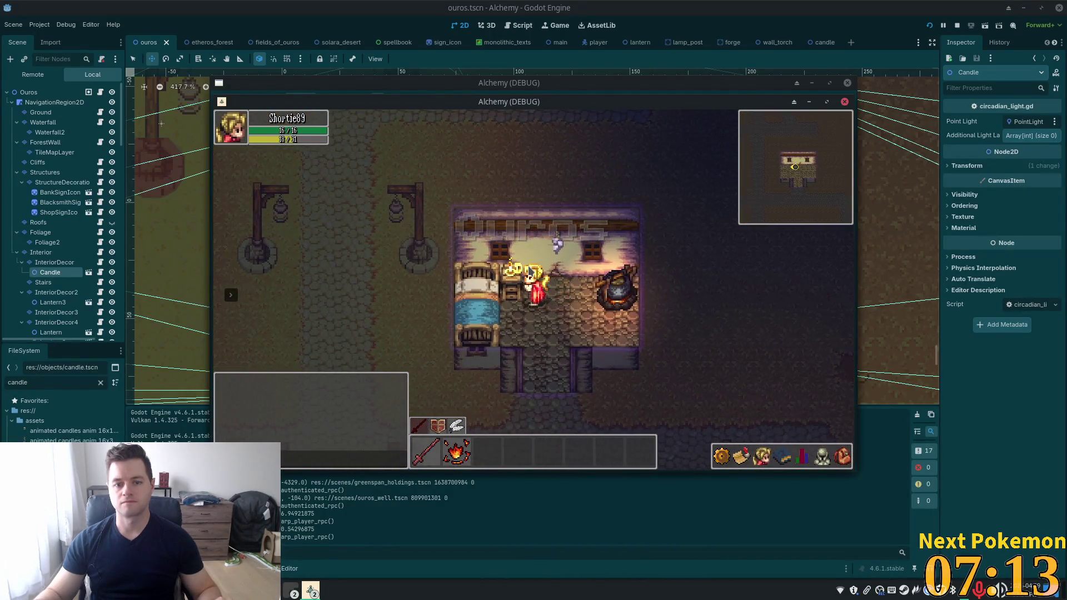
pyautogui.press('Down')
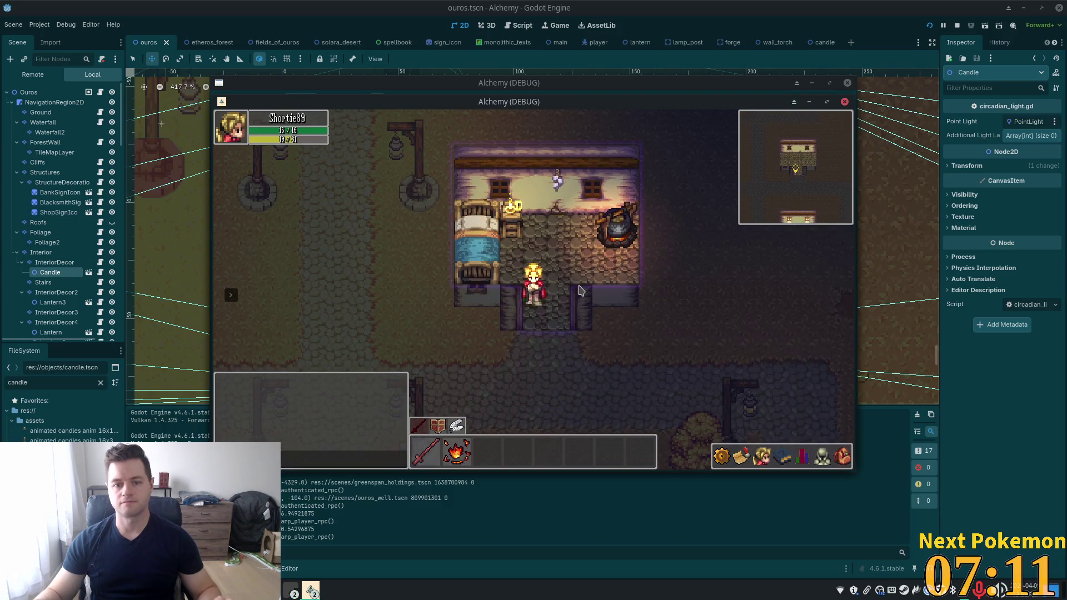
pyautogui.press('Up')
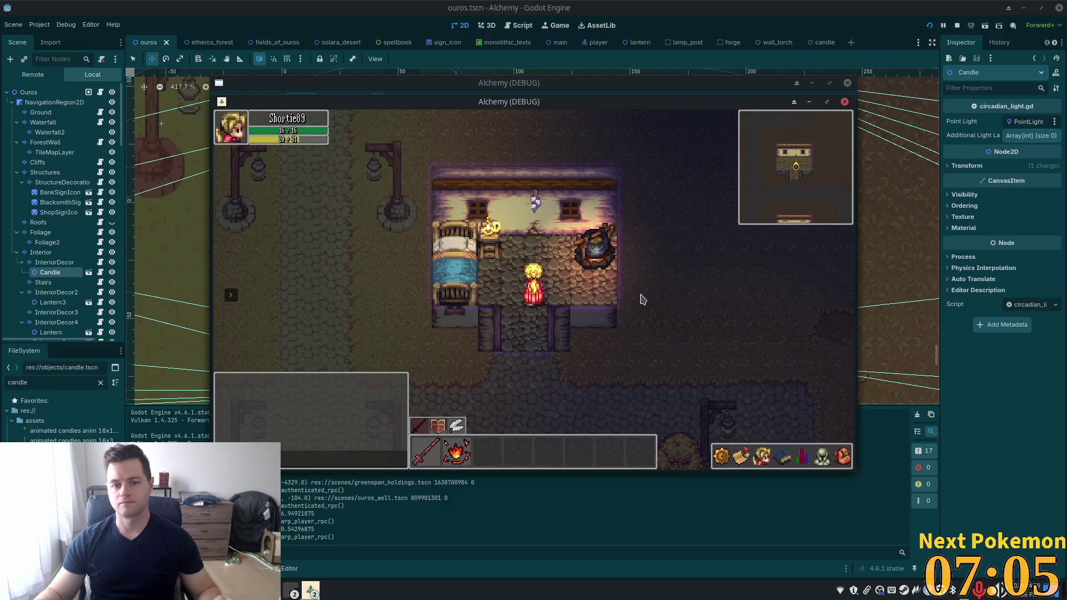
# Walk from that house to the kitchen house, enter it, then stop the game
pyautogui.press('Down')
pyautogui.press('Left')
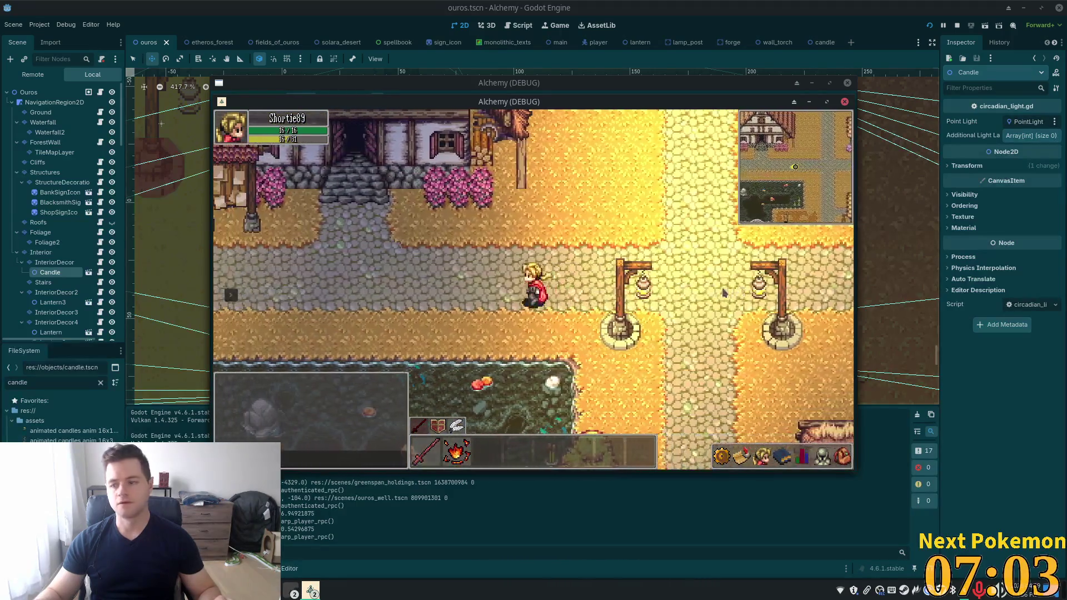
pyautogui.press('Left')
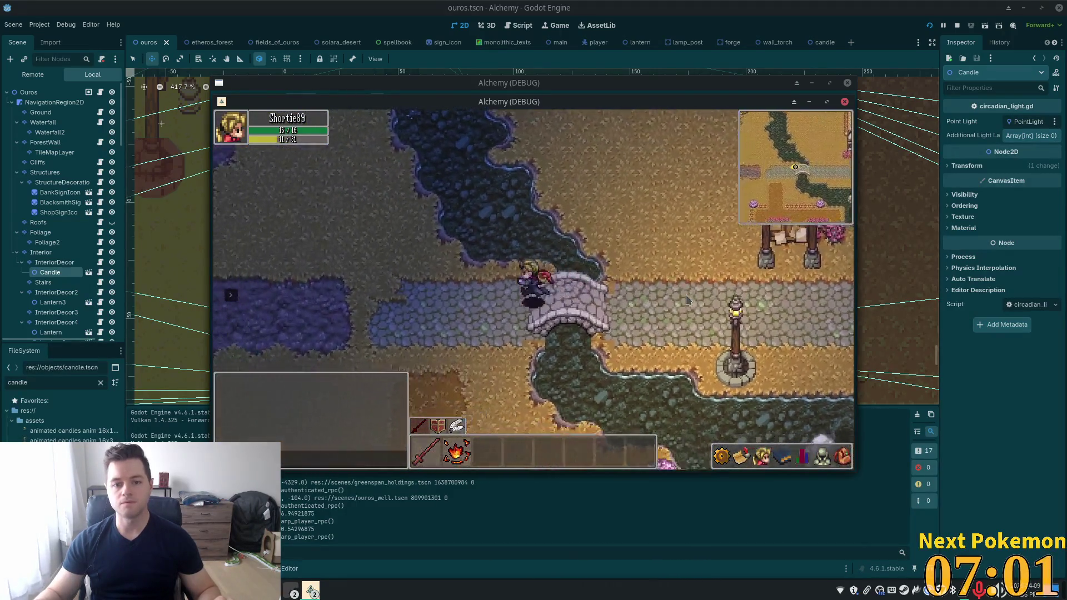
pyautogui.press('Right')
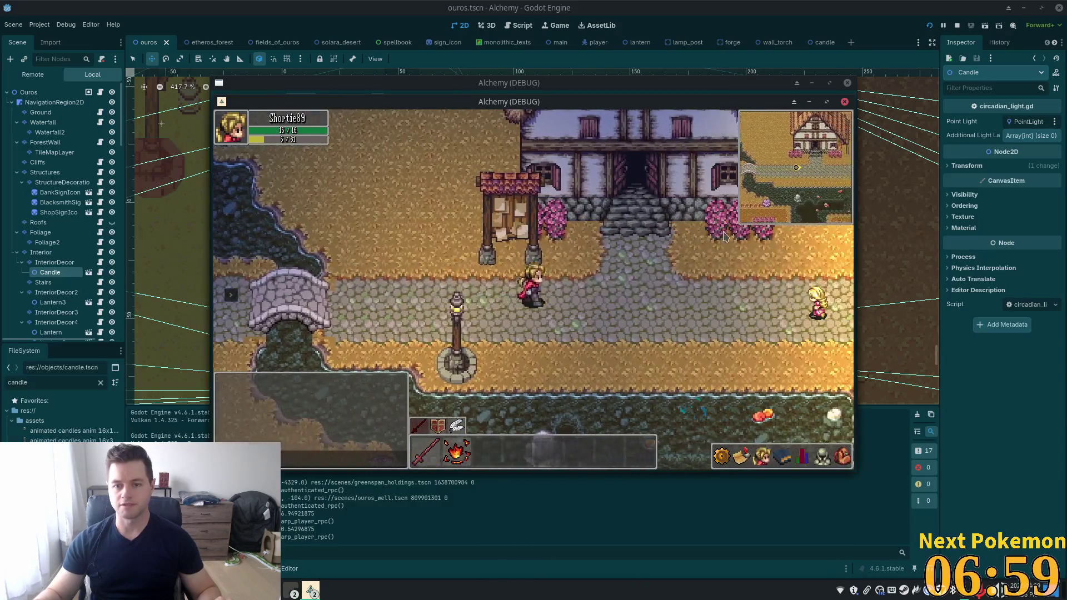
pyautogui.press('Up')
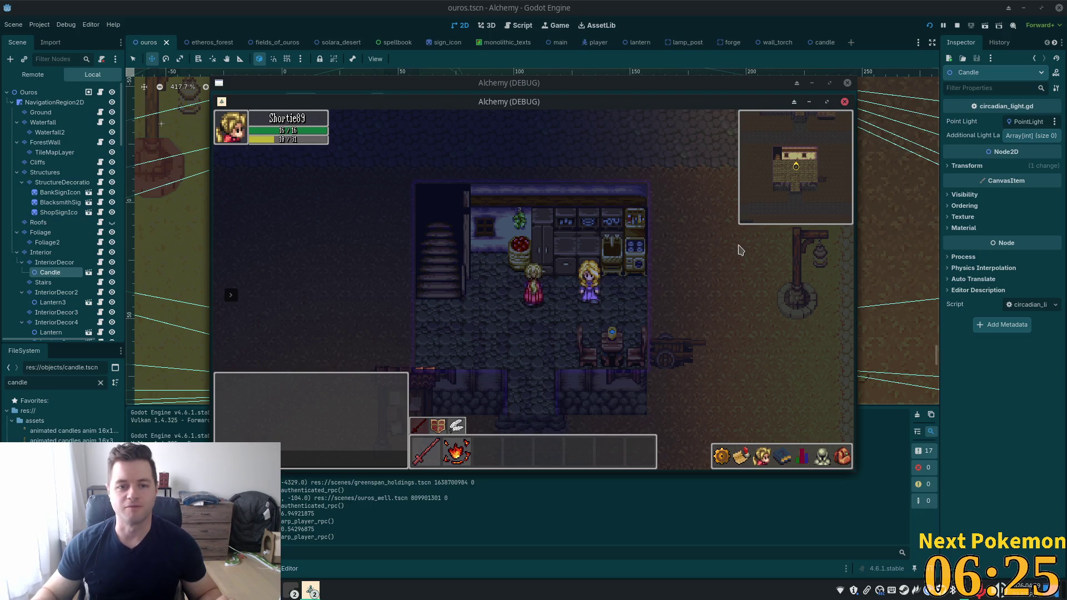
pyautogui.press('F8')
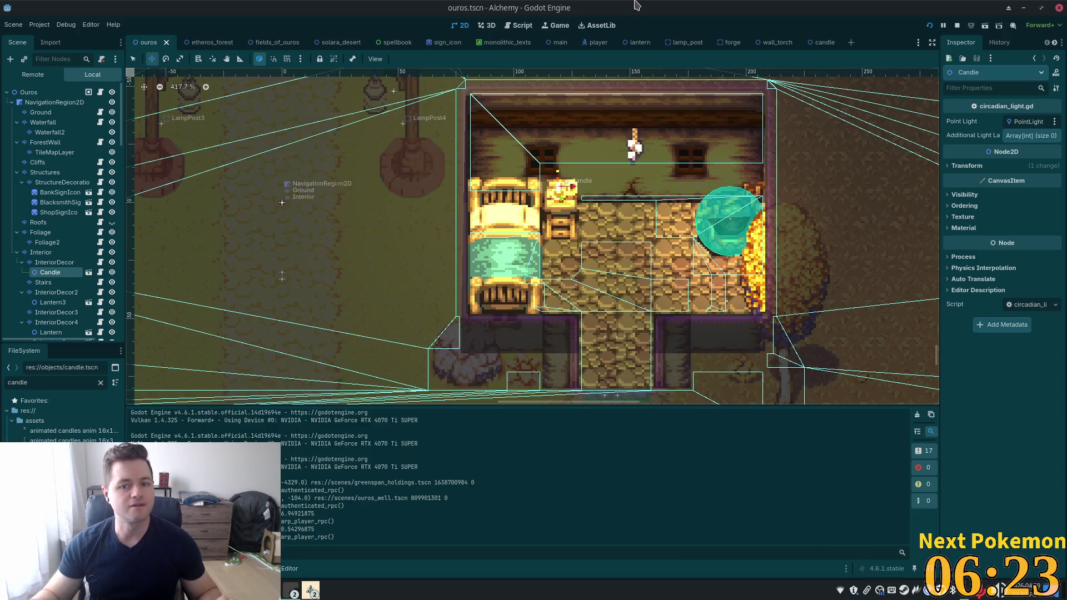
# Pan and zoom the ouros view from the bedroom house to the kitchen house on its left
pyautogui.scroll(-2, 344, 253)
pyautogui.scroll(-2, 344, 253)
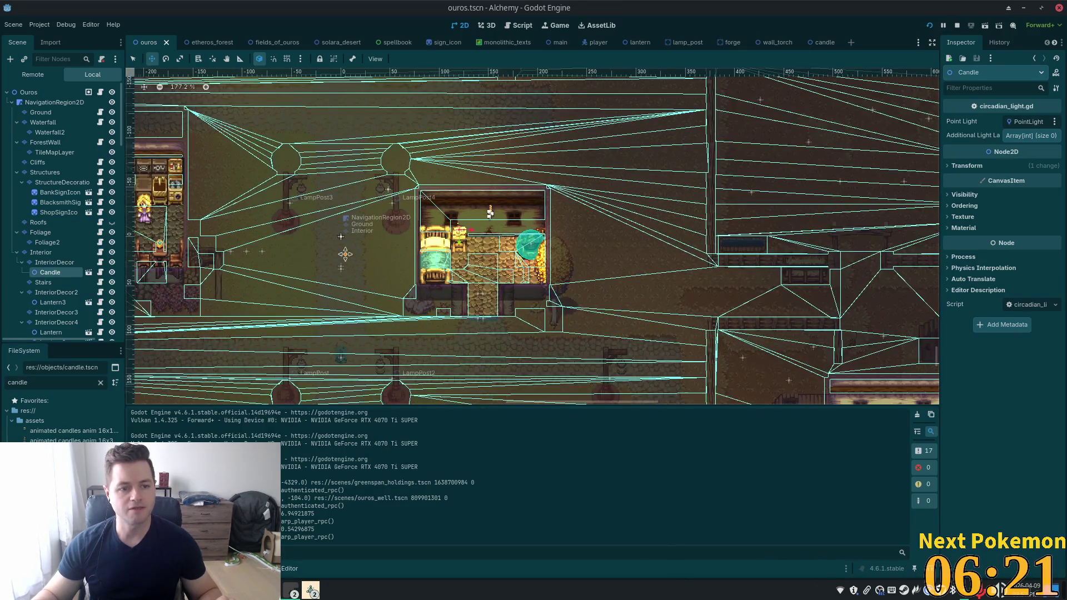
pyautogui.moveTo(345, 254); pyautogui.dragTo(653, 265)
pyautogui.scroll(4, 492, 204)
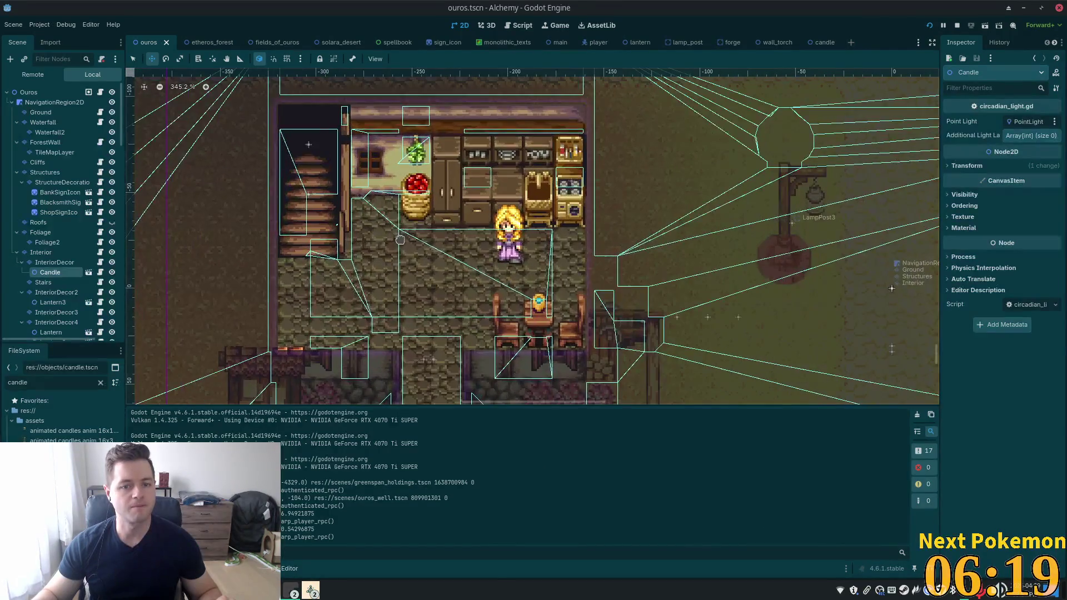
pyautogui.moveTo(539, 256); pyautogui.dragTo(553, 253)
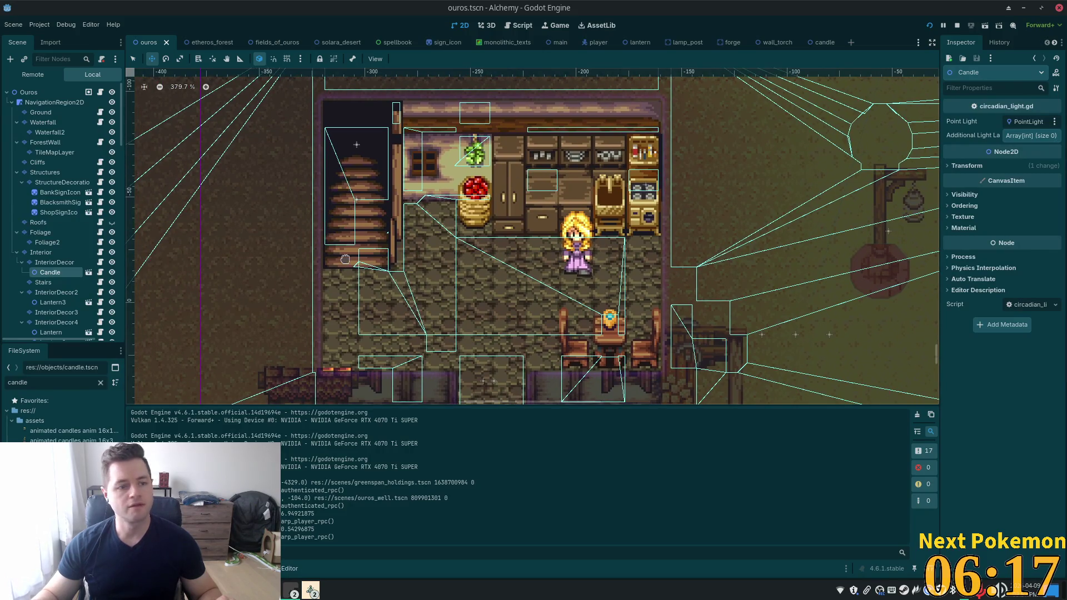
pyautogui.scroll(-1, 489, 250)
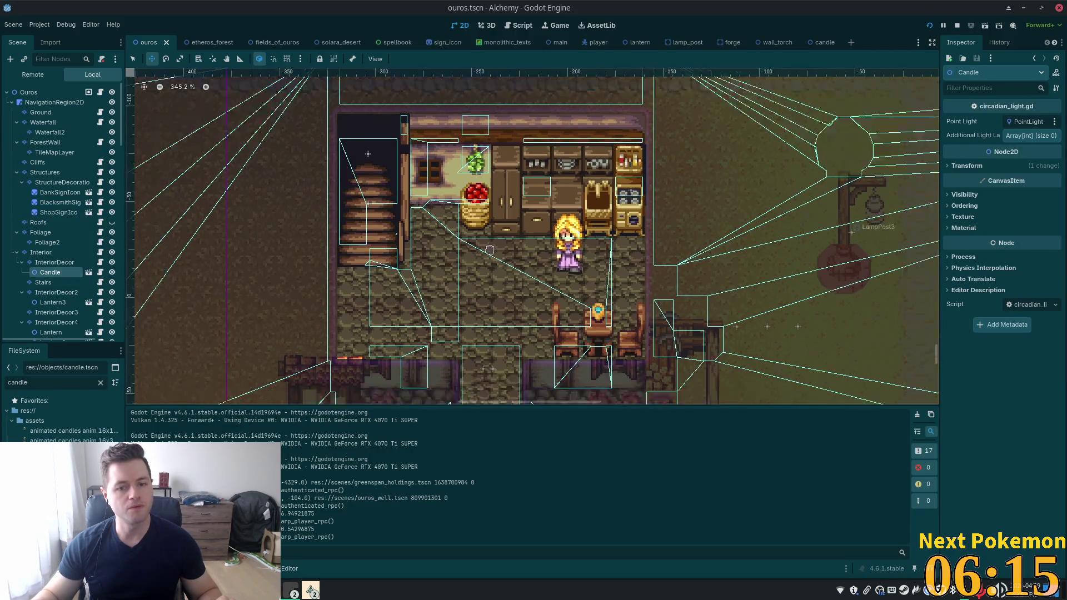
# Duplicate the Candle as Candle2 and drag it into the kitchen house near the window
pyautogui.scroll(-4, 489, 250)
pyautogui.hotkey('ctrl', 'd')
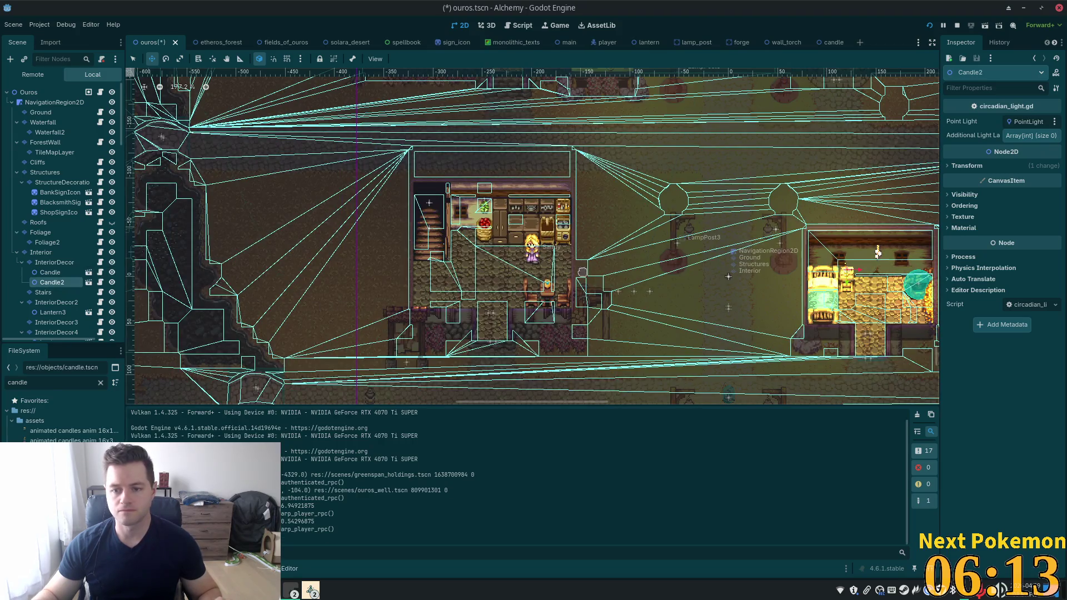
pyautogui.moveTo(660, 258)
pyautogui.mouseDown()
pyautogui.moveTo(321, 198)
pyautogui.moveTo(329, 210)
pyautogui.mouseUp()
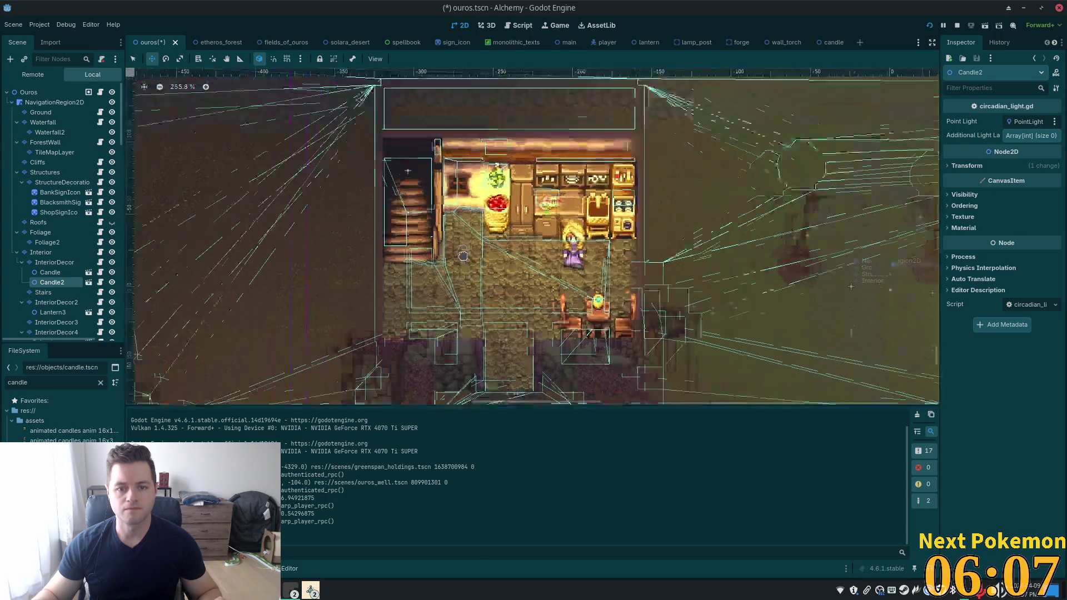
pyautogui.scroll(5, 466, 254)
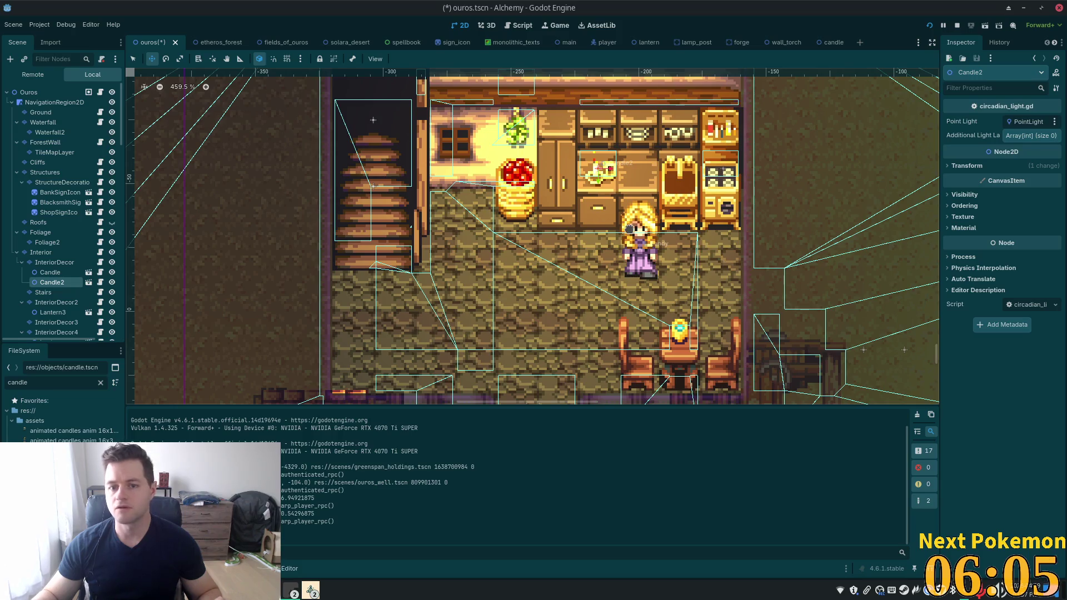
pyautogui.scroll(-5, 667, 283)
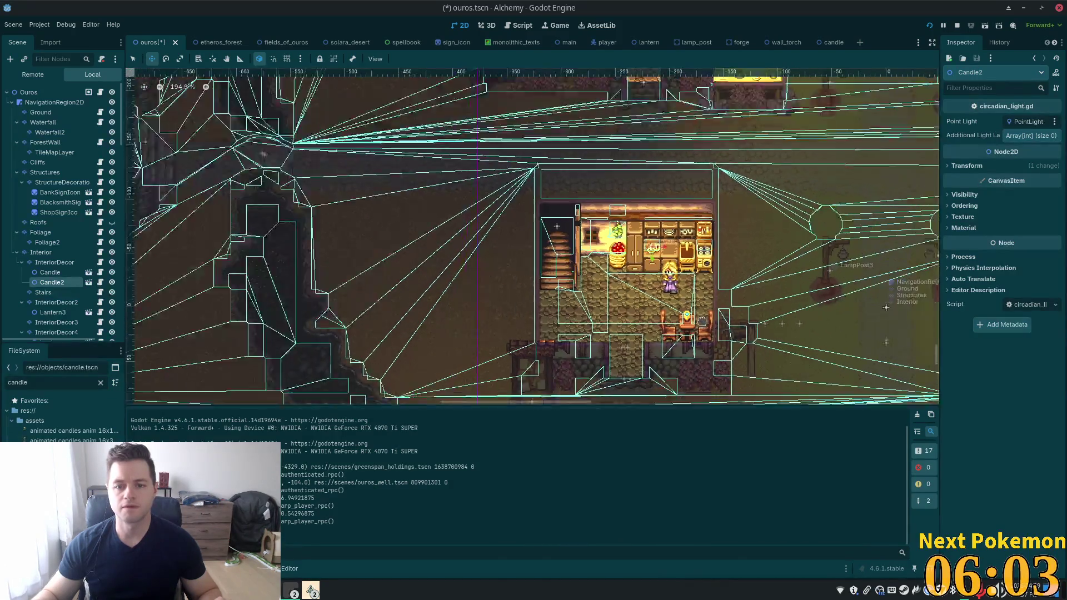
# Save and run the game to check the kitchen house's candle light, then stop it
pyautogui.press('F5')
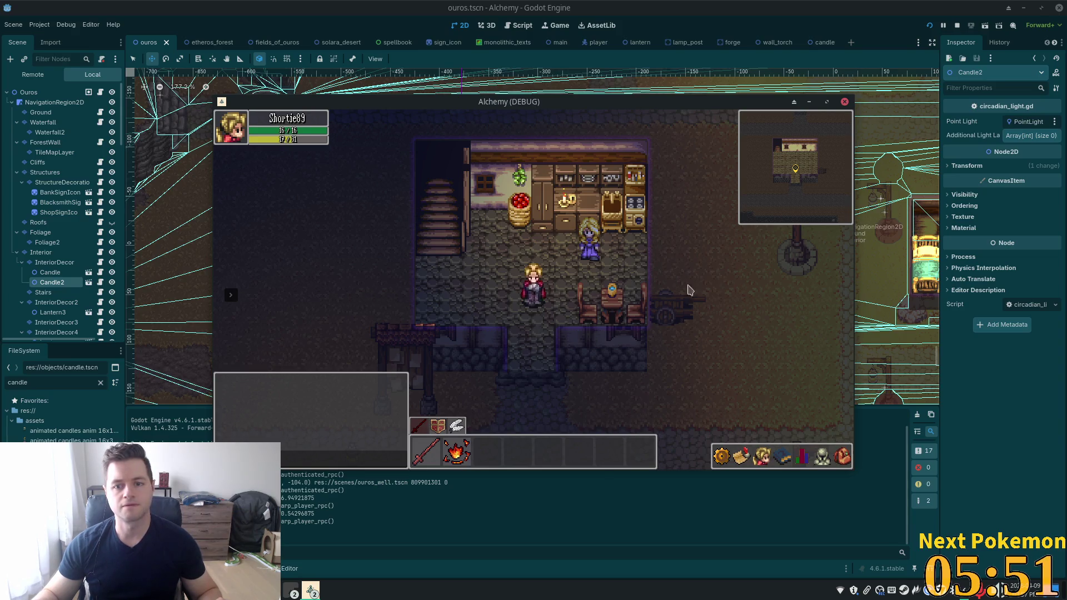
pyautogui.press('F8')
pyautogui.scroll(5, 534, 239)
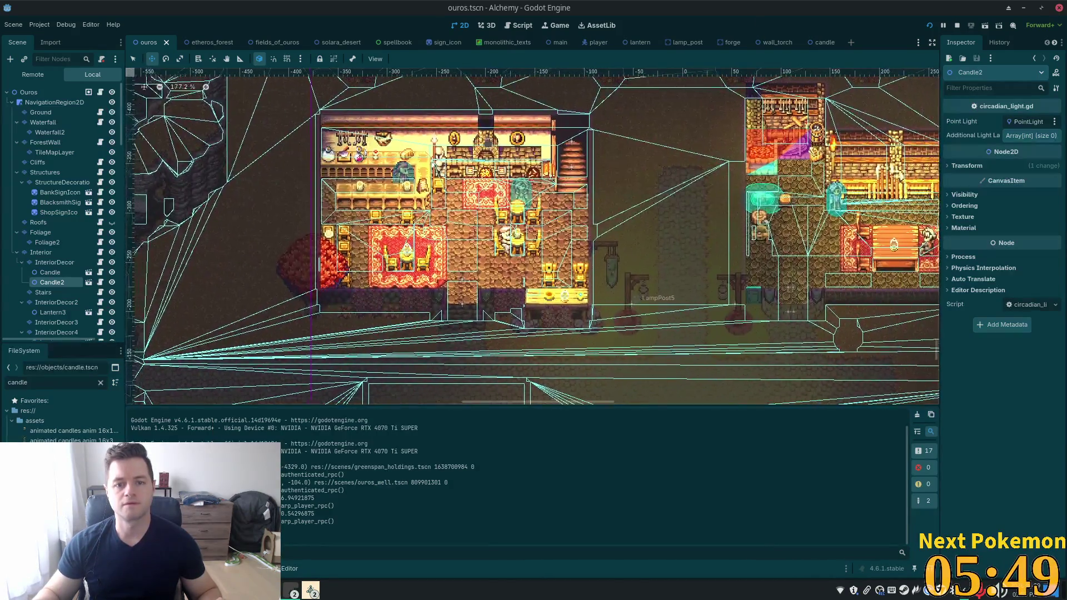
# Zoom in on the house with the table, chairs and shop counter, then select the InteriorDecor layer
pyautogui.scroll(3, 496, 276)
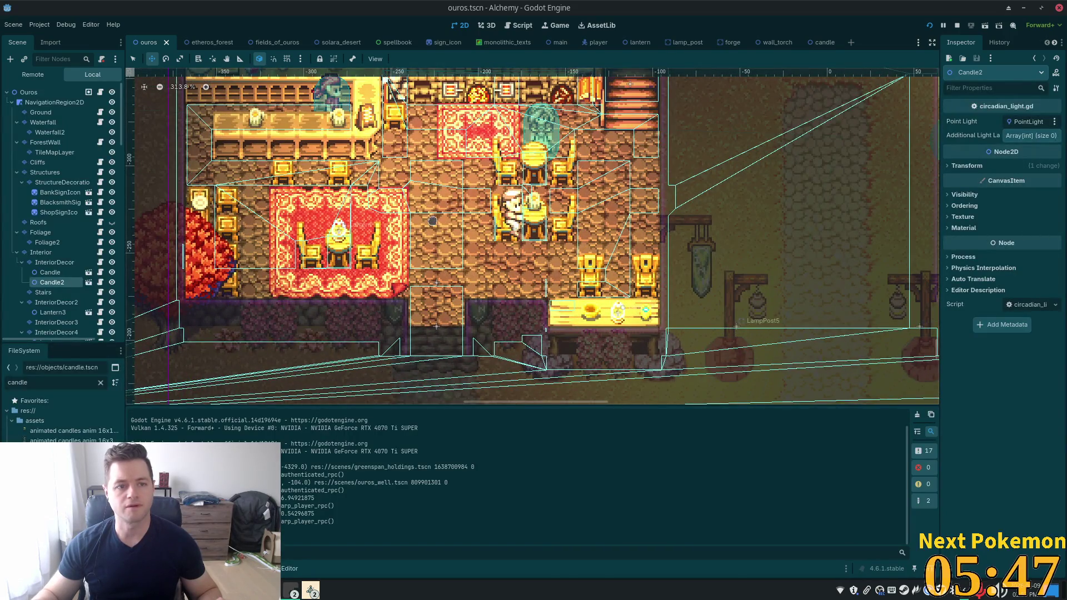
pyautogui.scroll(-2, 294, 191)
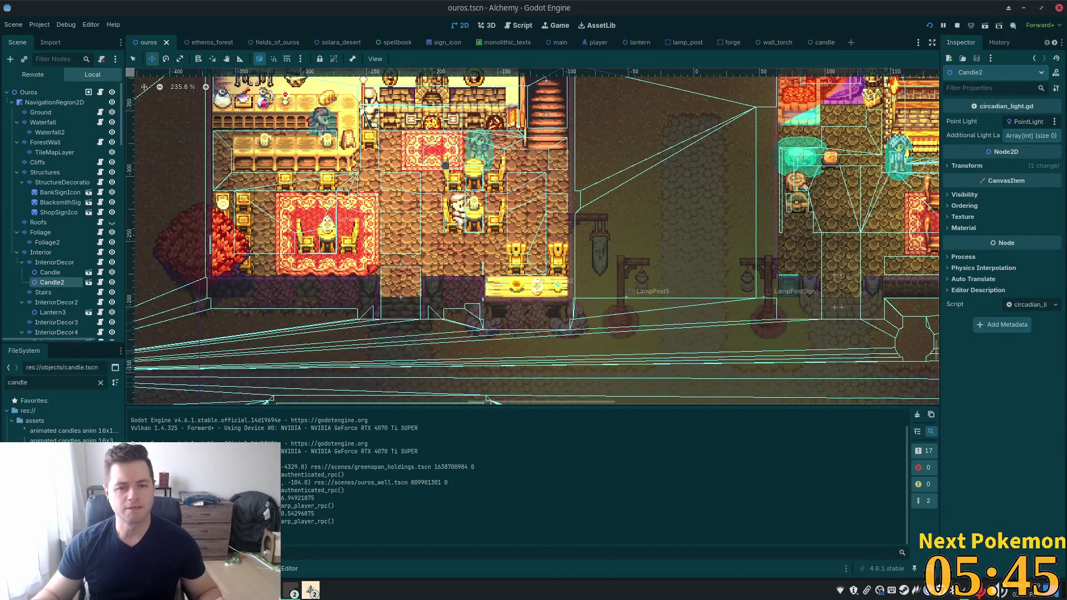
pyautogui.moveTo(652, 219); pyautogui.dragTo(698, 239)
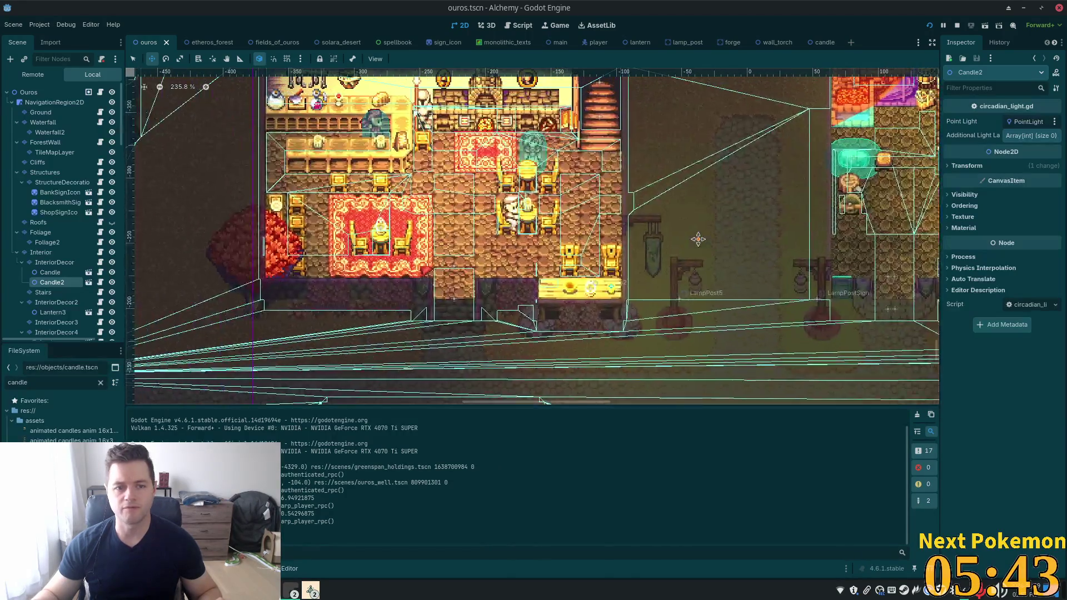
pyautogui.scroll(-10, 698, 239)
pyautogui.hscroll(10, 698, 238)
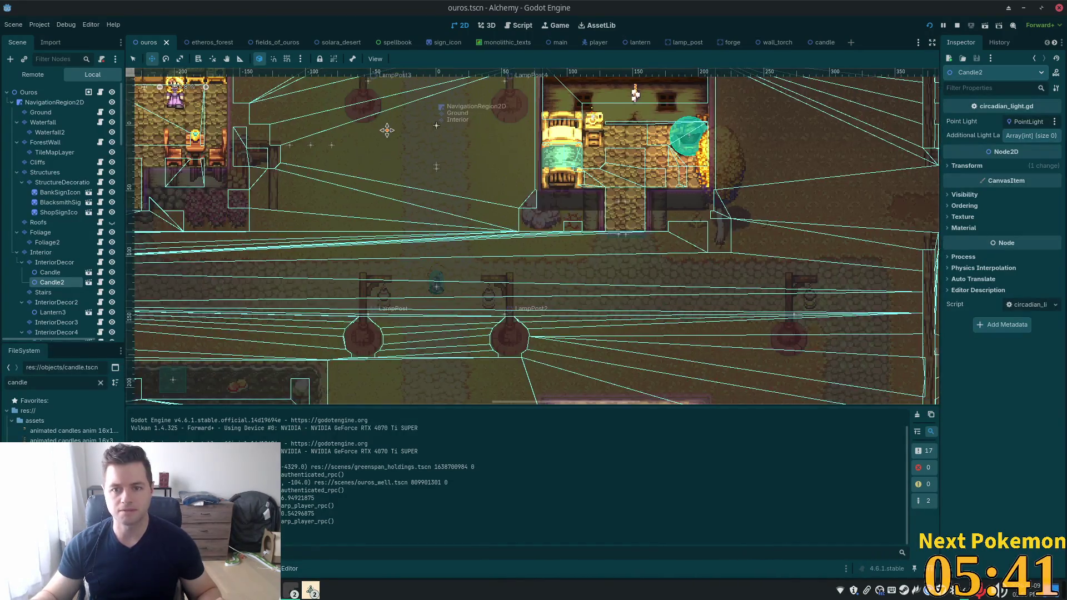
pyautogui.hscroll(-10, 819, 179)
pyautogui.scroll(5, 818, 179)
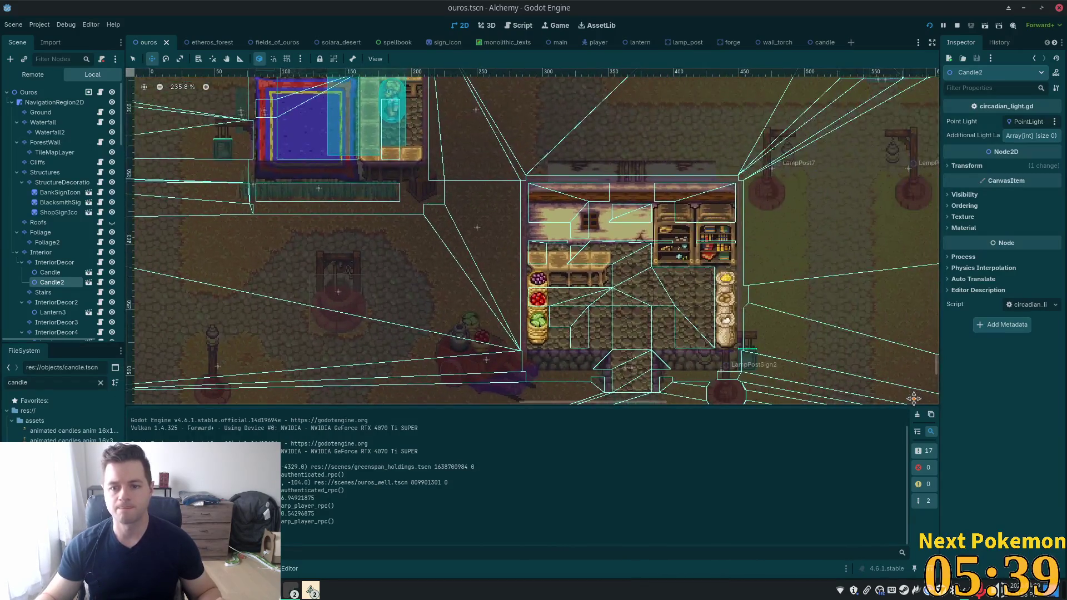
pyautogui.hscroll(-10, 611, 254)
pyautogui.scroll(-5, 611, 255)
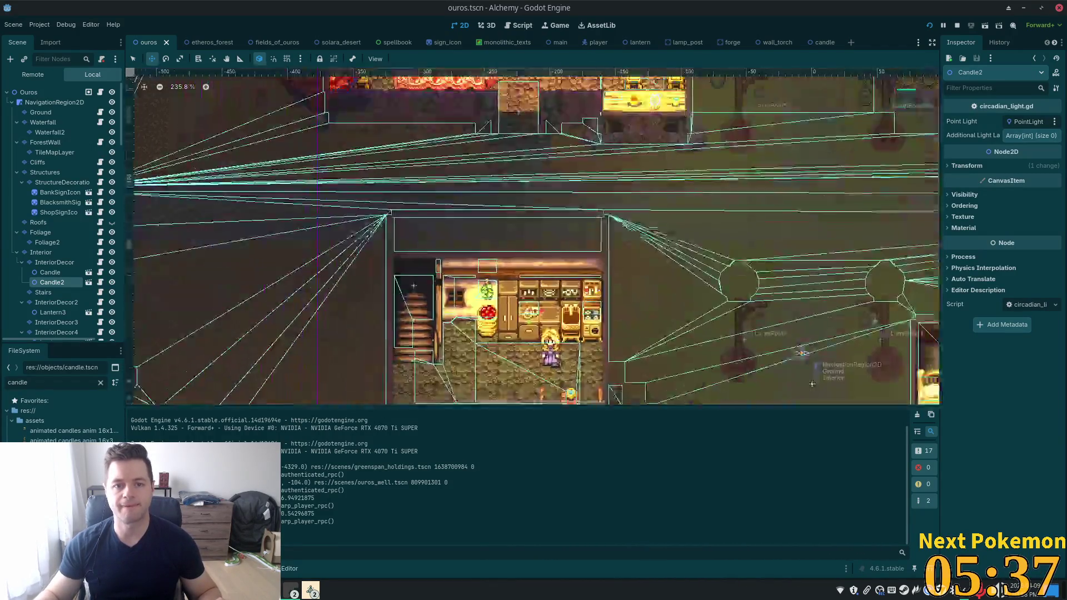
pyautogui.scroll(10, 799, 336)
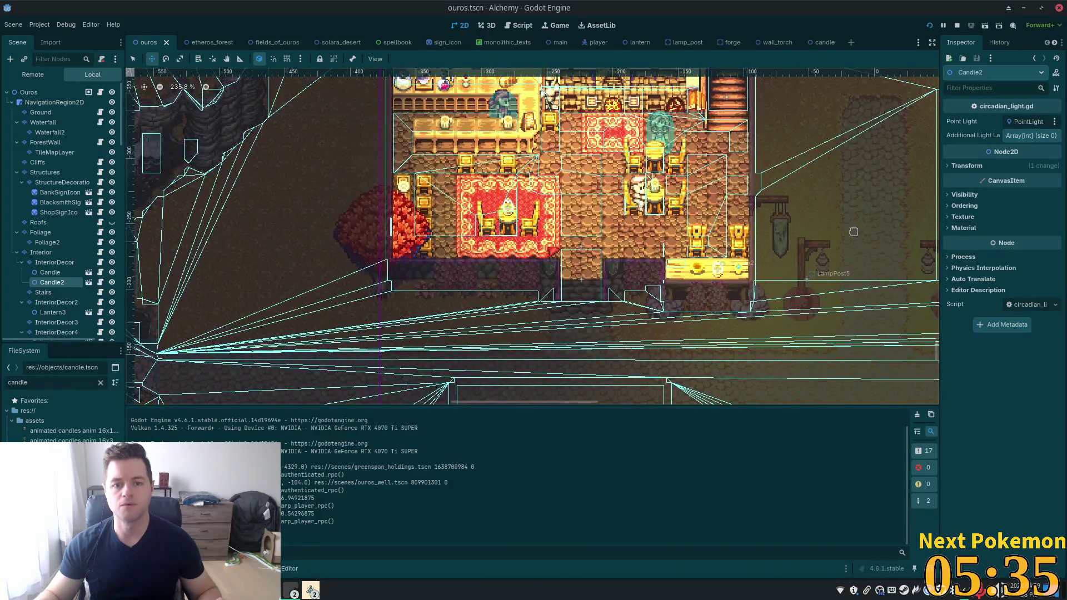
pyautogui.scroll(-10, 850, 231)
pyautogui.scroll(-5, 555, 233)
pyautogui.scroll(4, 555, 234)
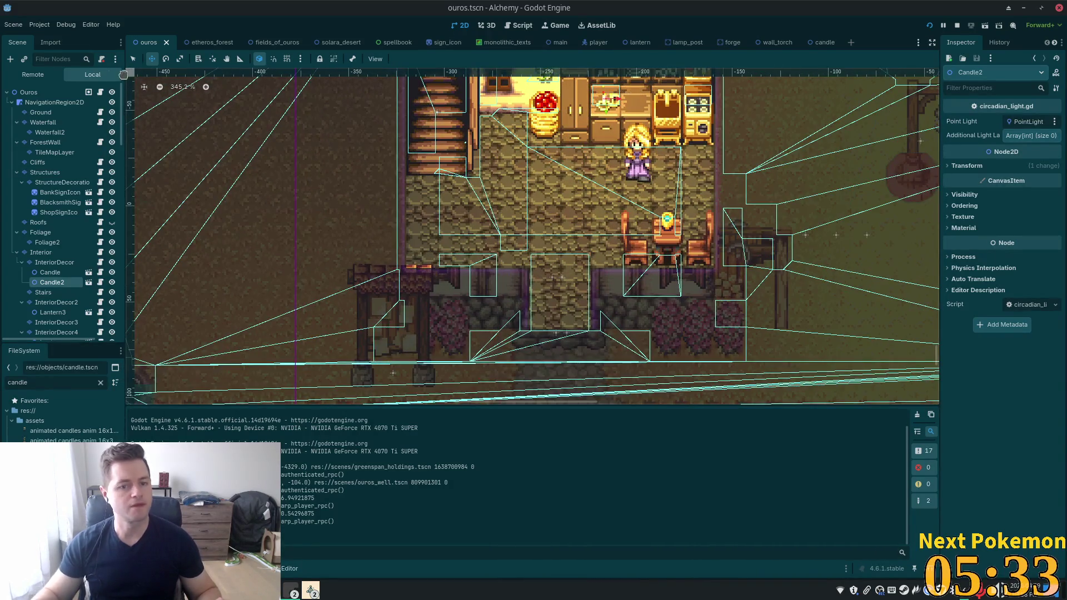
pyautogui.moveTo(50, 282); pyautogui.dragTo(43, 271)
pyautogui.click(45, 262)
# Browse InteriorDecor's tile sources: cozy furnishings, alchemy gear and autumn forest
pyautogui.scroll(-3, 498, 493)
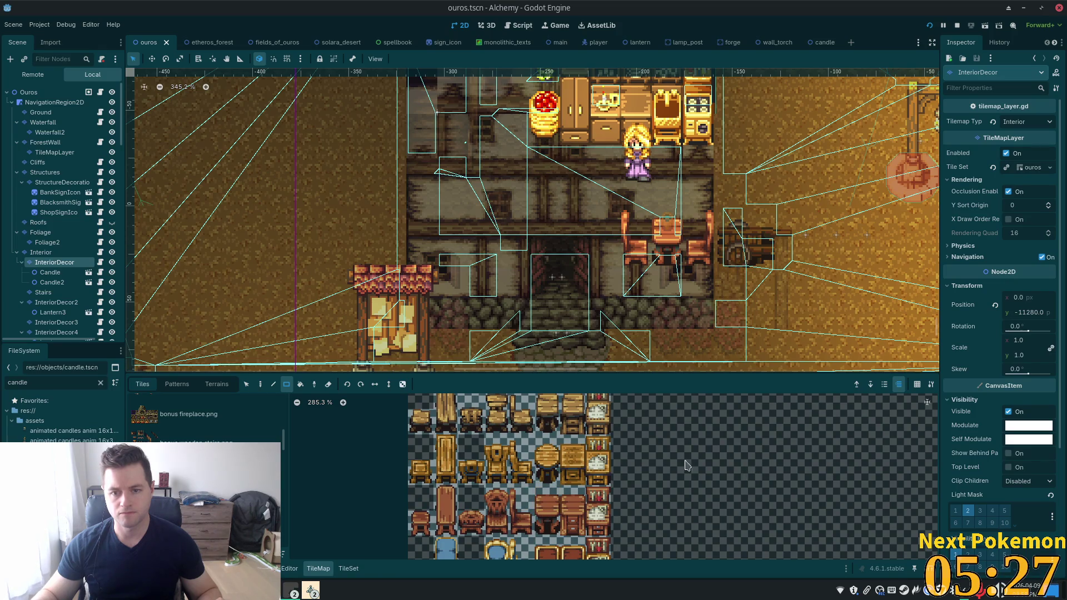
pyautogui.scroll(5, 576, 476)
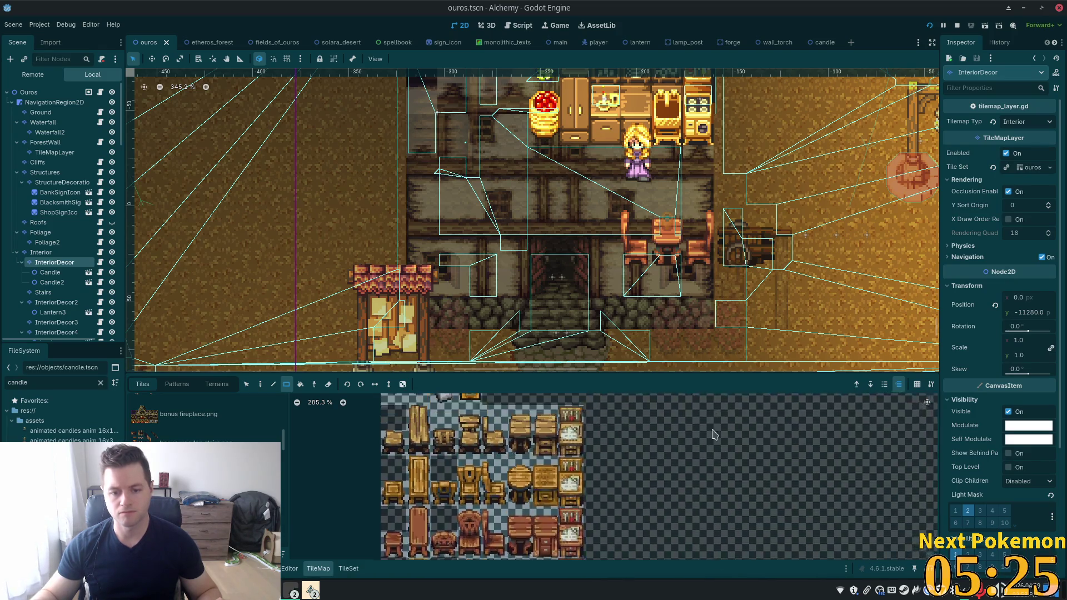
pyautogui.scroll(-2, 676, 450)
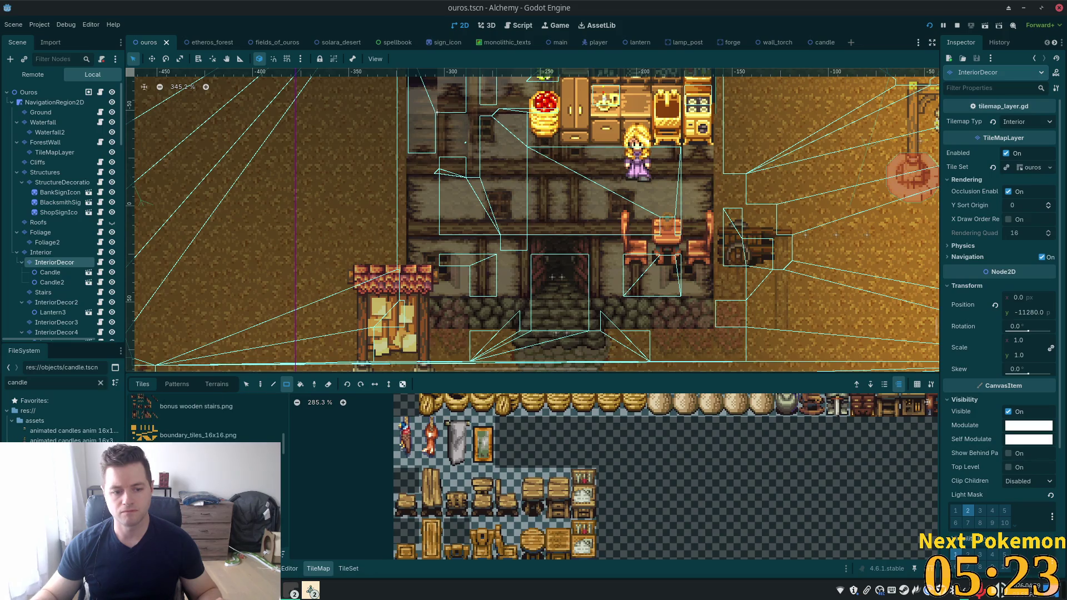
pyautogui.scroll(-8, 498, 545)
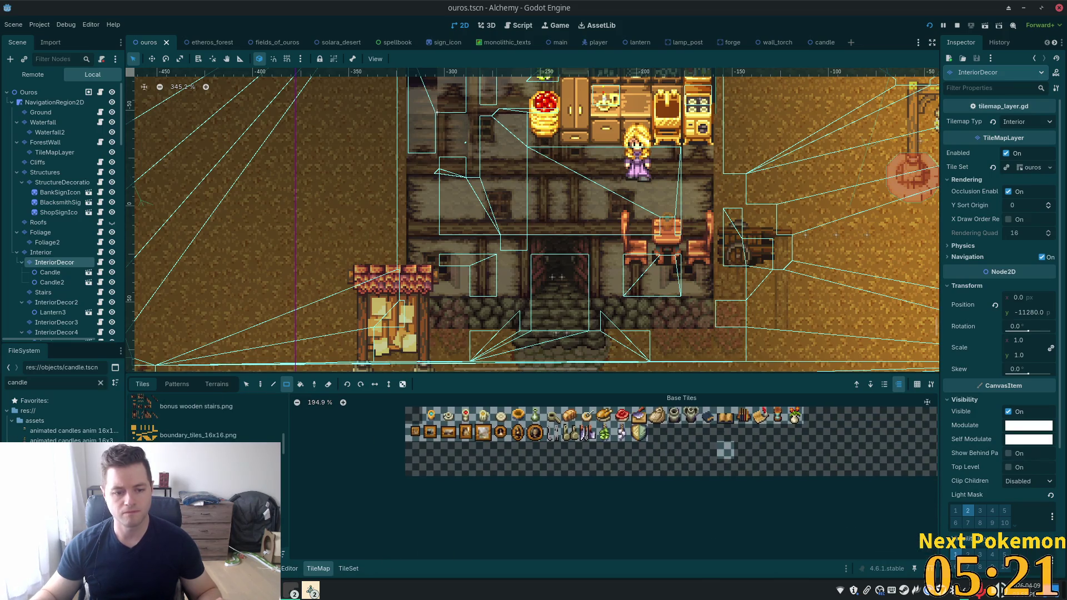
pyautogui.scroll(-3, 725, 450)
pyautogui.scroll(-5, 468, 487)
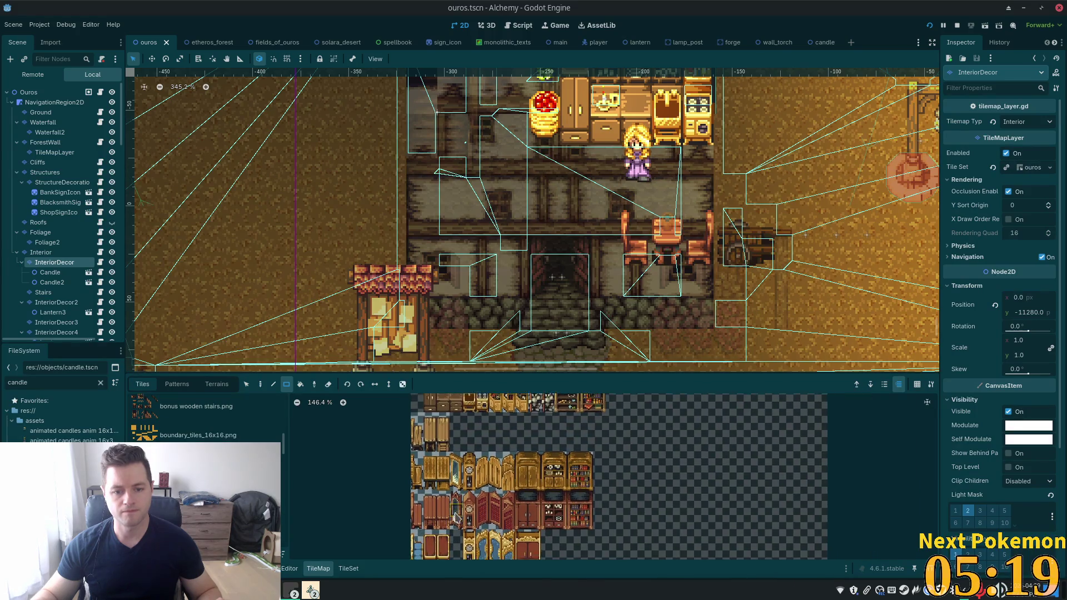
pyautogui.scroll(-3, 476, 500)
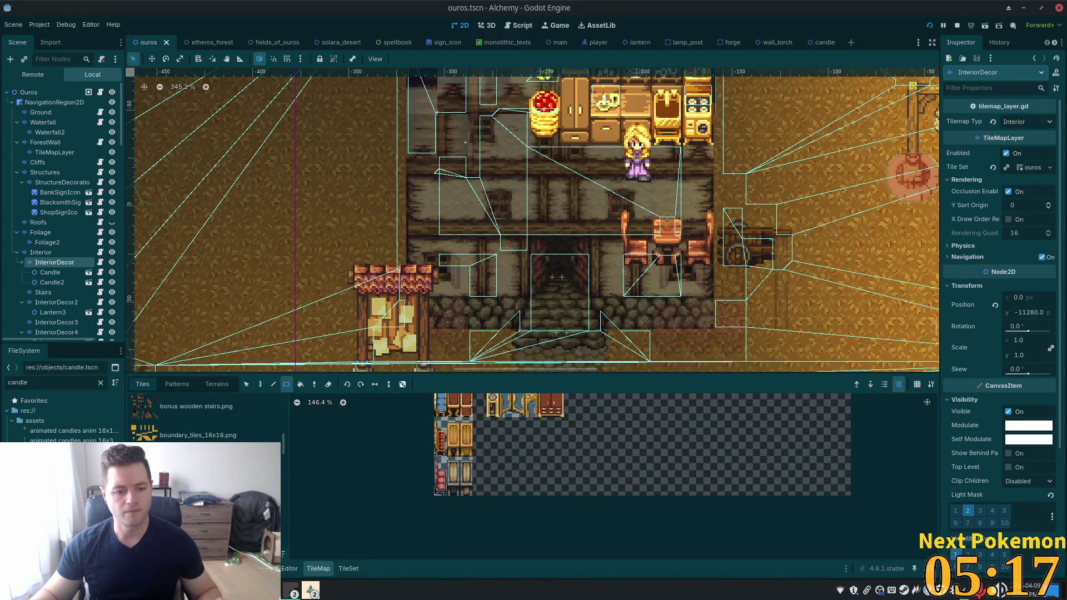
pyautogui.scroll(-1, 205, 417)
pyautogui.scroll(4, 555, 517)
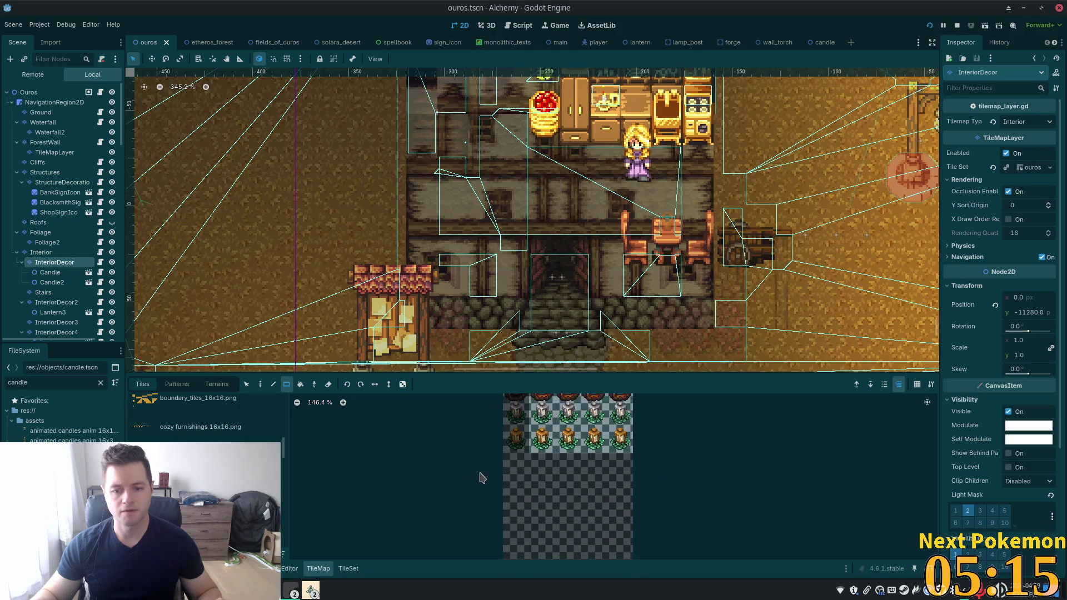
pyautogui.press('Down')
pyautogui.press('Down')
pyautogui.press('Down')
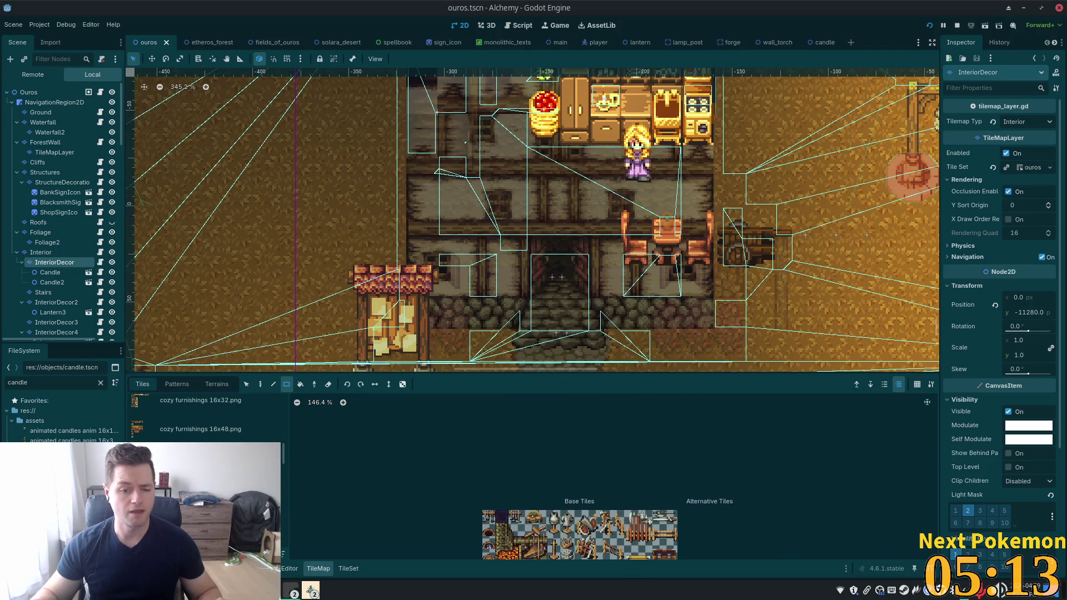
pyautogui.press('Down')
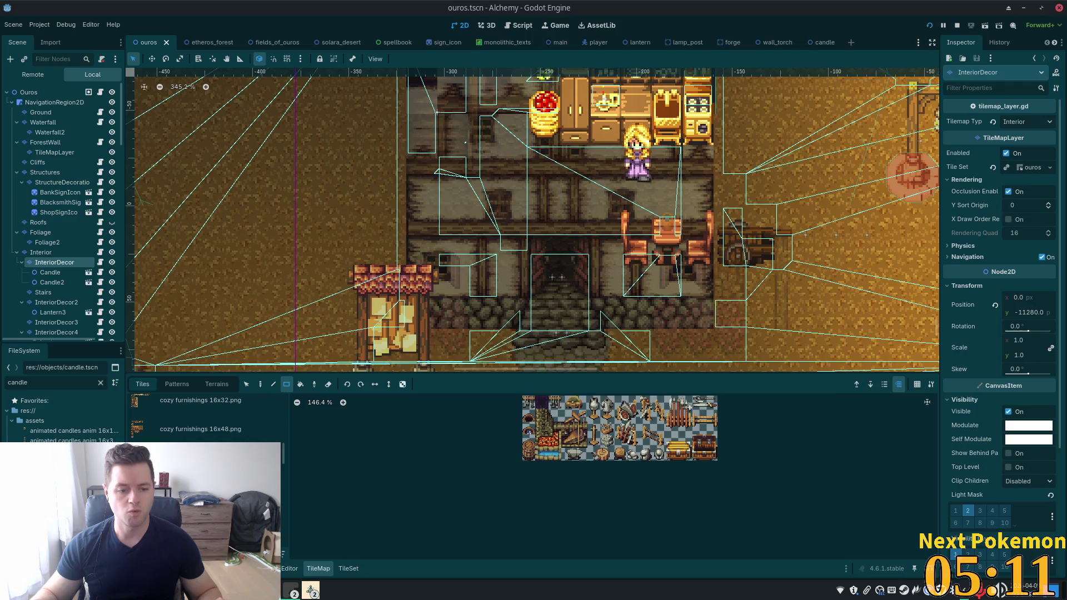
pyautogui.scroll(-3, 431, 456)
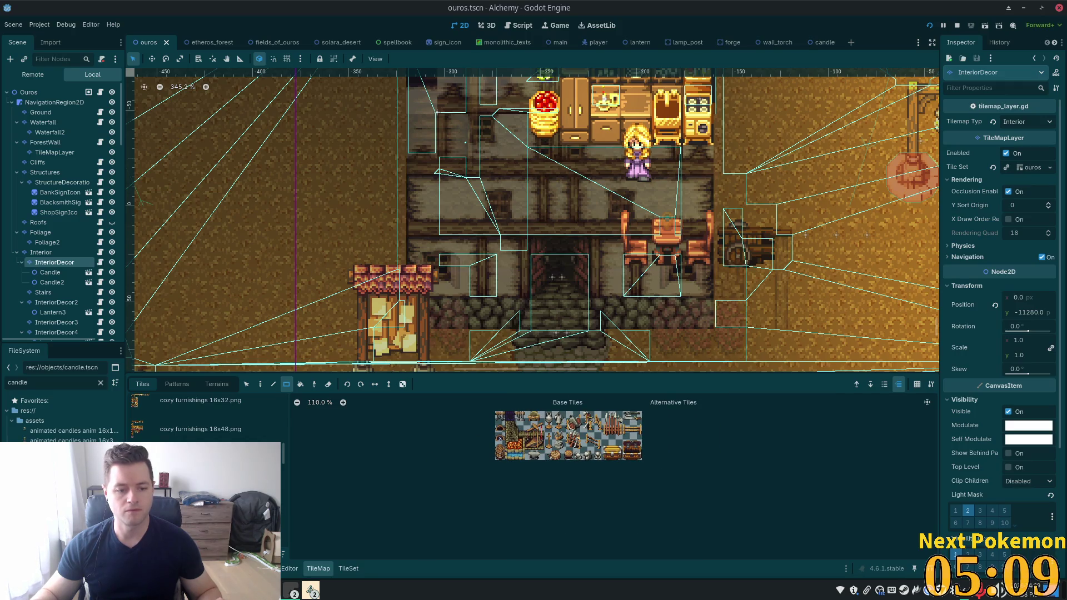
pyautogui.moveTo(283, 461); pyautogui.dragTo(283, 405)
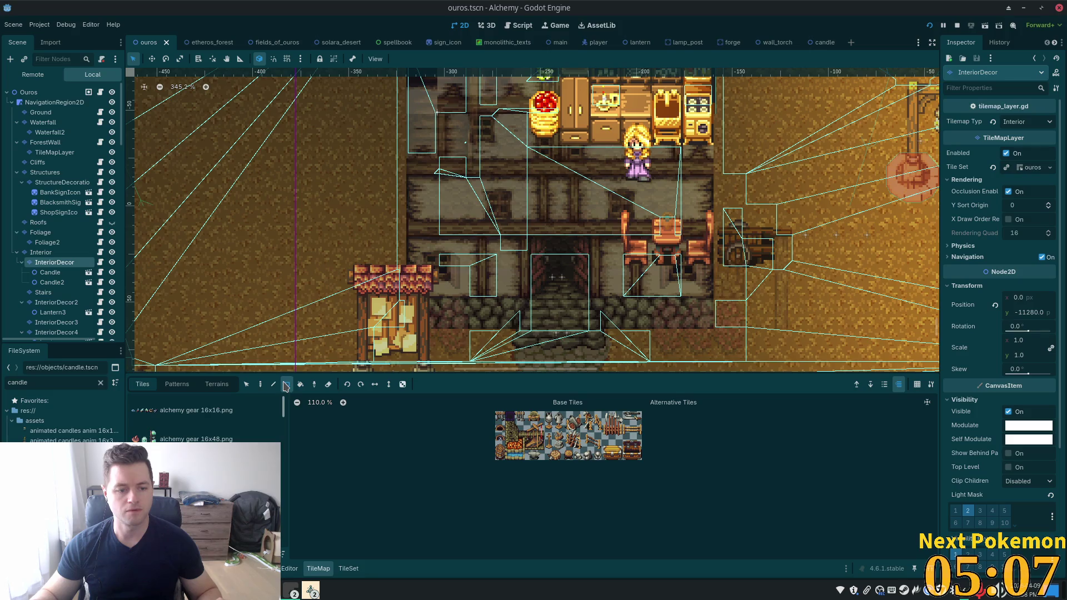
pyautogui.click(212, 439)
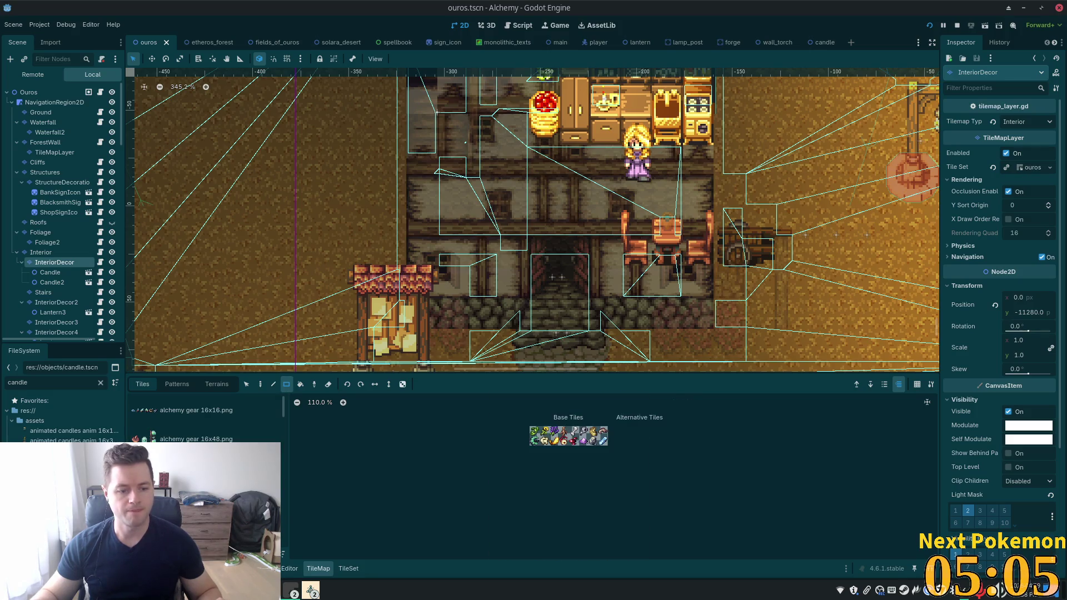
pyautogui.press('Down')
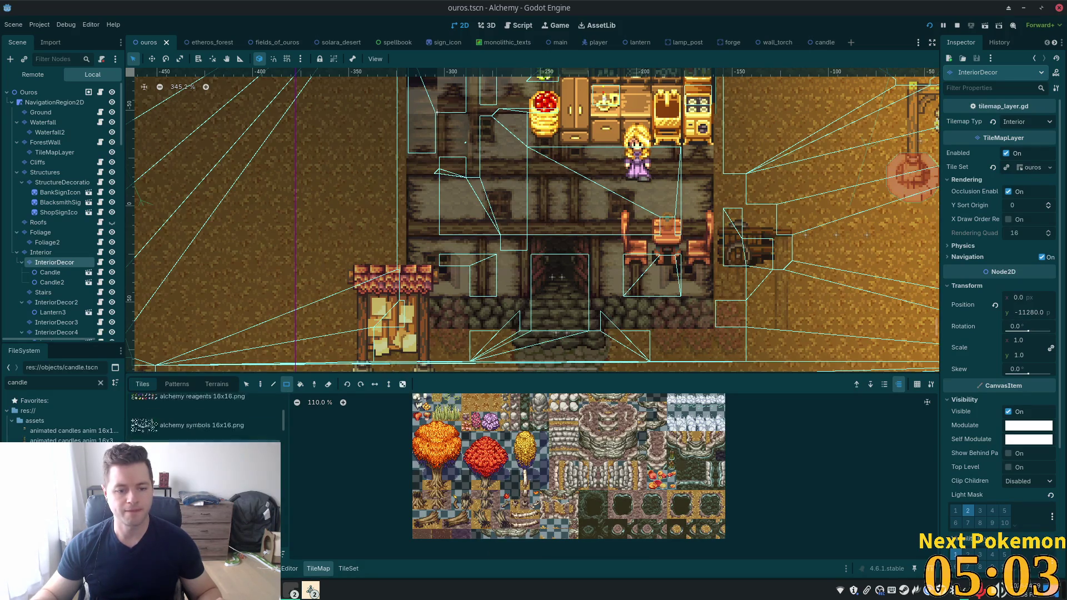
pyautogui.press('Down')
pyautogui.press('Down')
# Choose the fishing objects.png tile source and select its barrel tile block
pyautogui.scroll(-2, 206, 419)
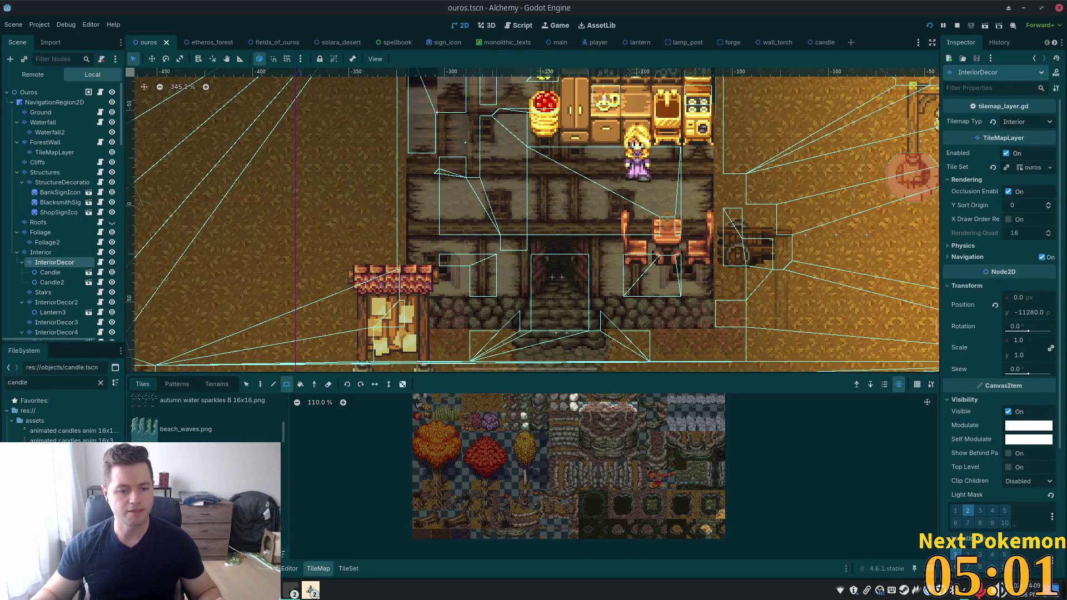
pyautogui.scroll(-2, 205, 422)
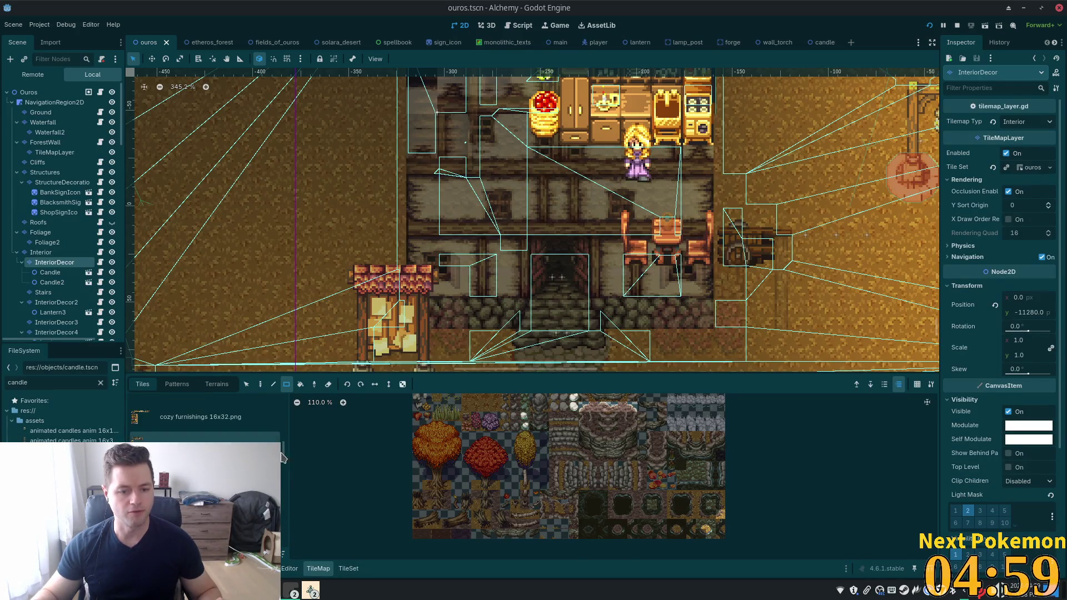
pyautogui.scroll(-2, 206, 423)
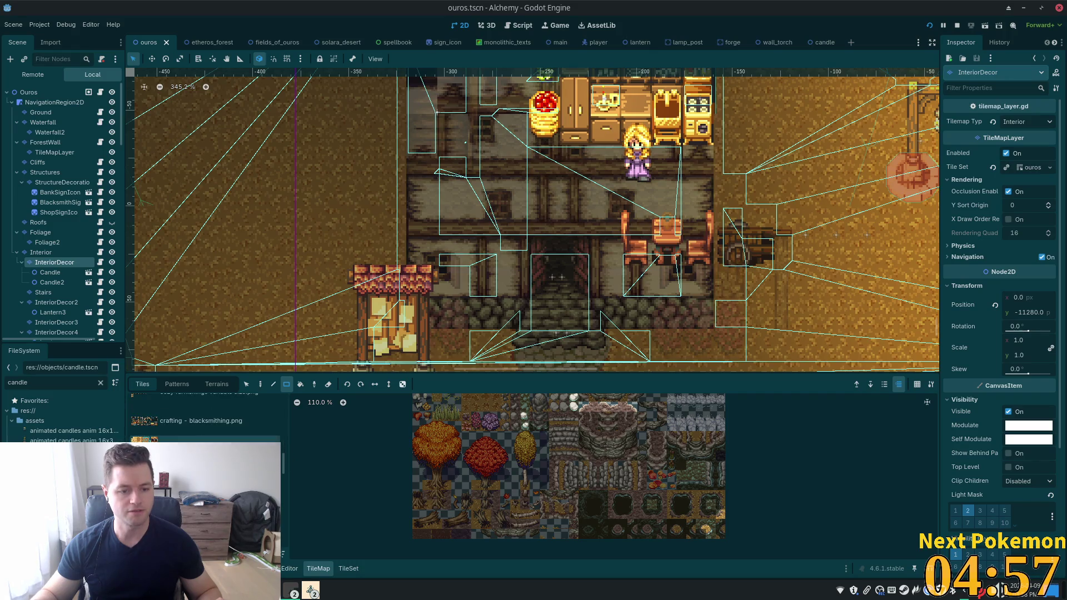
pyautogui.scroll(-1, 206, 422)
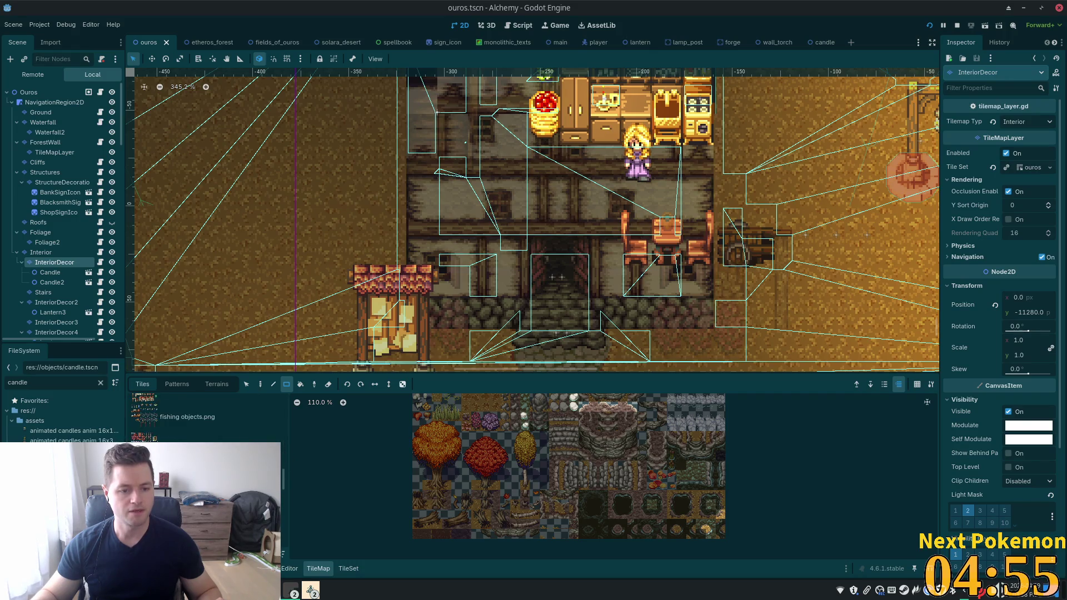
pyautogui.click(206, 417)
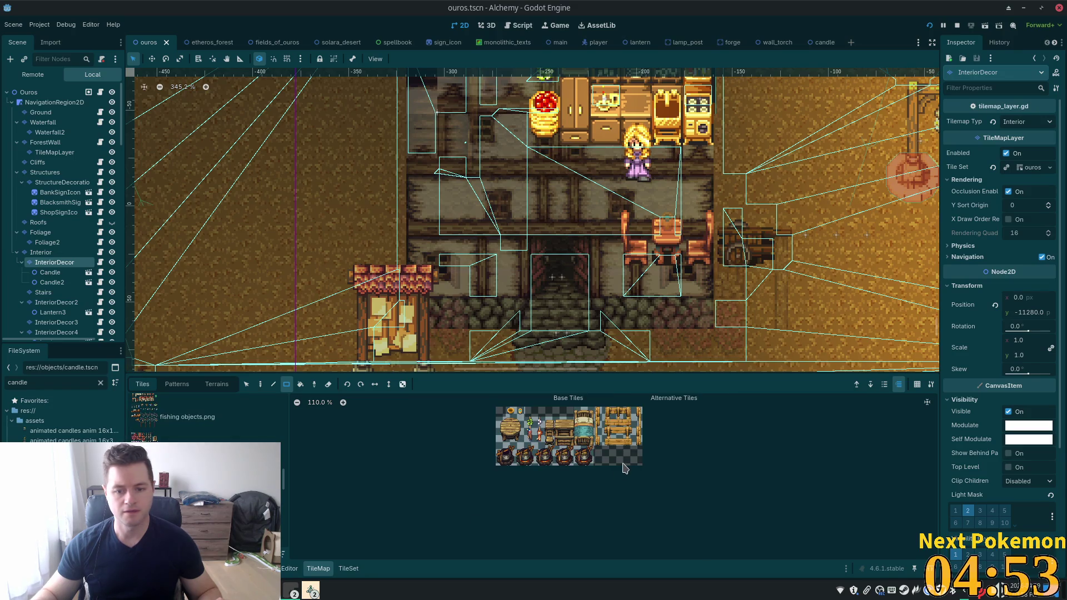
pyautogui.scroll(2, 590, 477)
pyautogui.scroll(1, 563, 477)
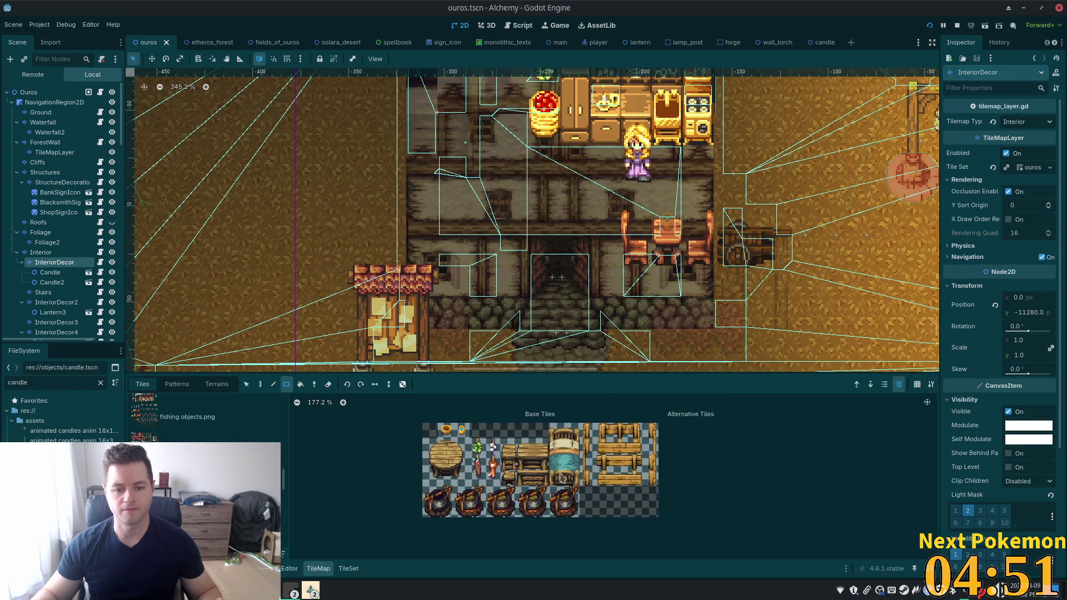
pyautogui.moveTo(435, 453); pyautogui.dragTo(454, 473)
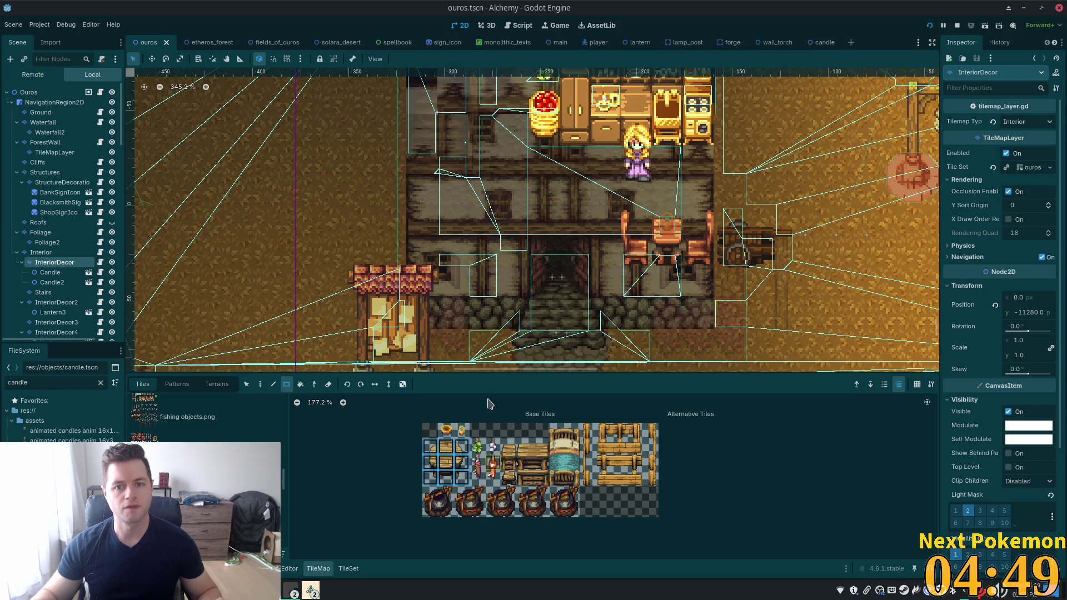
# Switch between the Interior and InteriorDecor layers with single-tile painting, then save and run the game
pyautogui.scroll(-2, 764, 188)
pyautogui.click(48, 253)
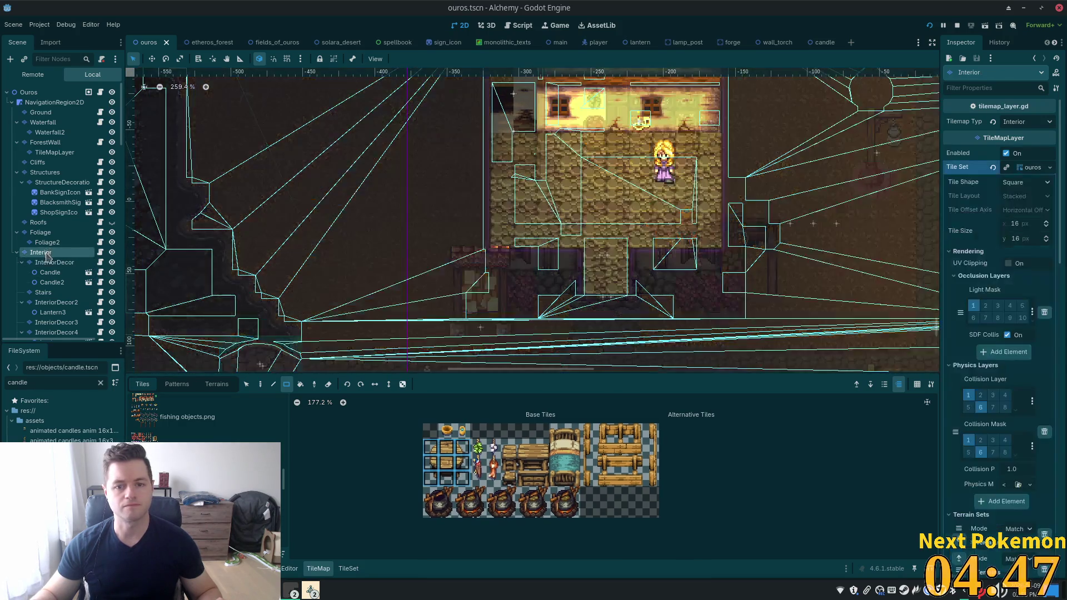
pyautogui.click(42, 263)
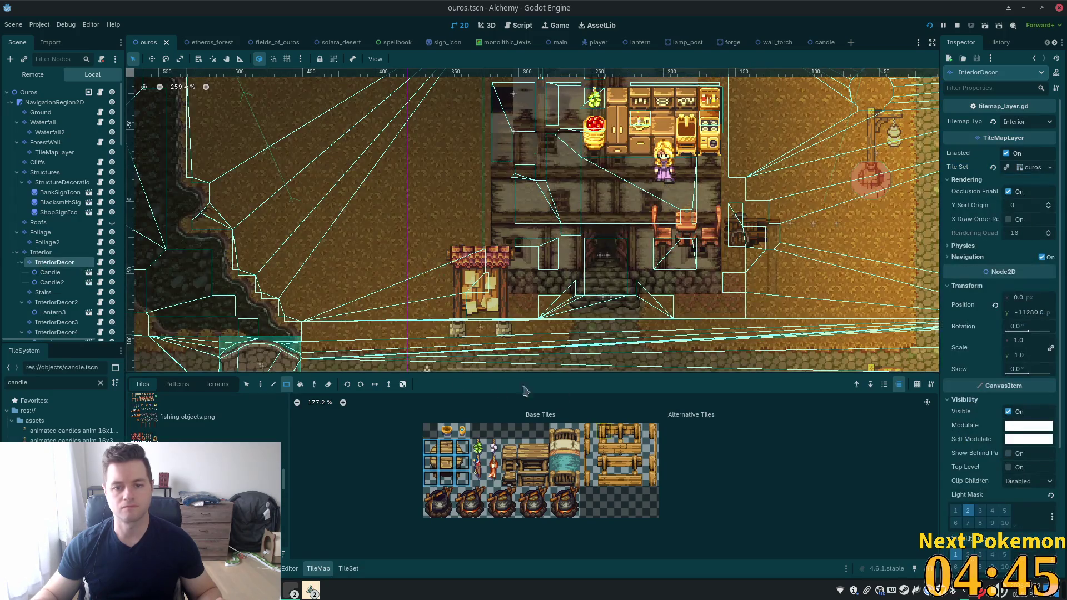
pyautogui.click(260, 384)
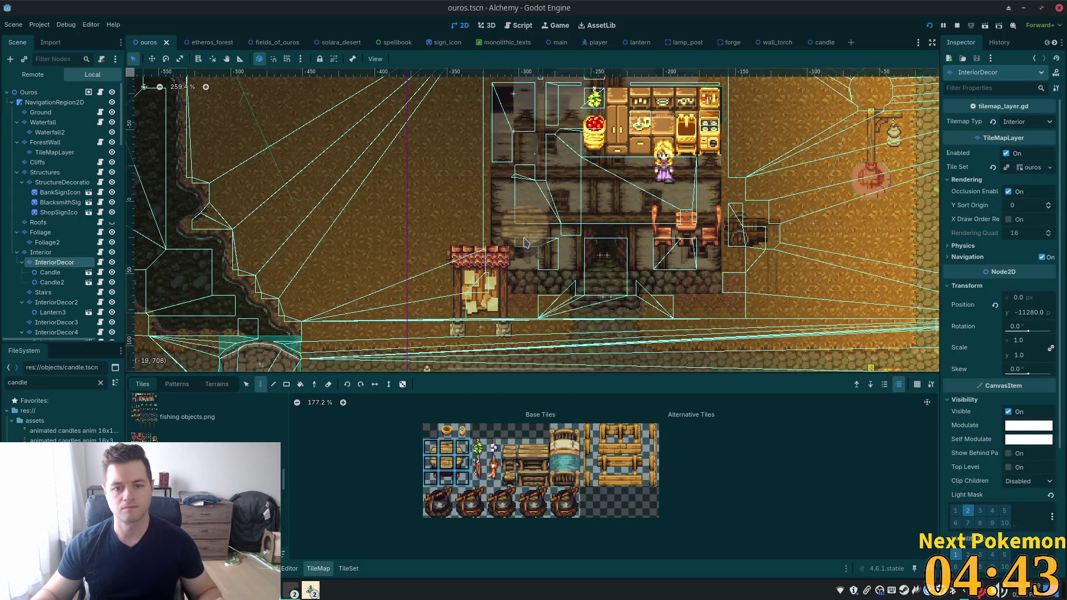
pyautogui.click(41, 254)
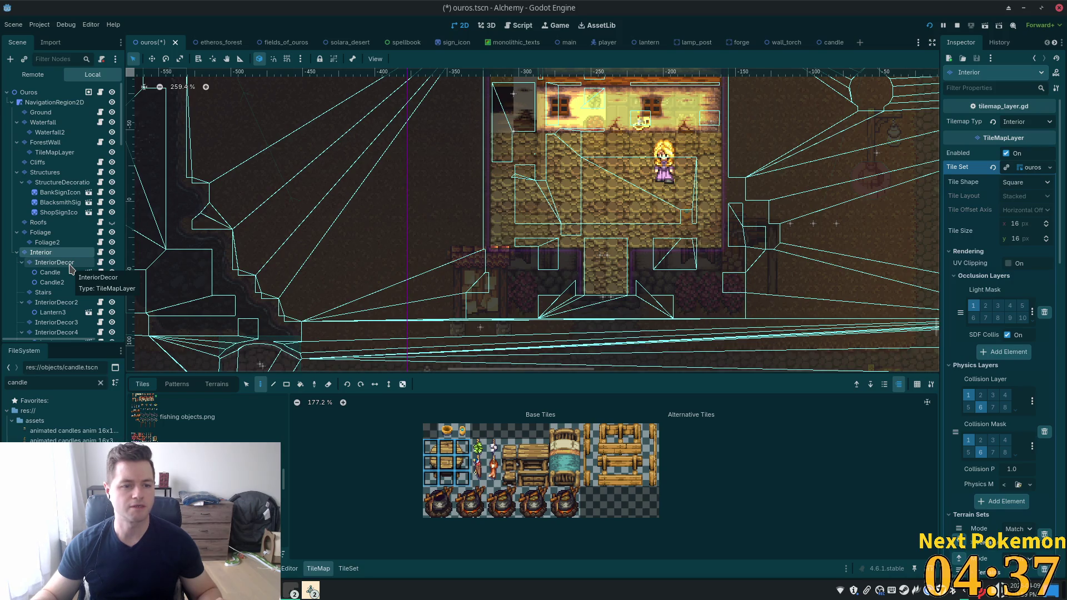
pyautogui.press('F5')
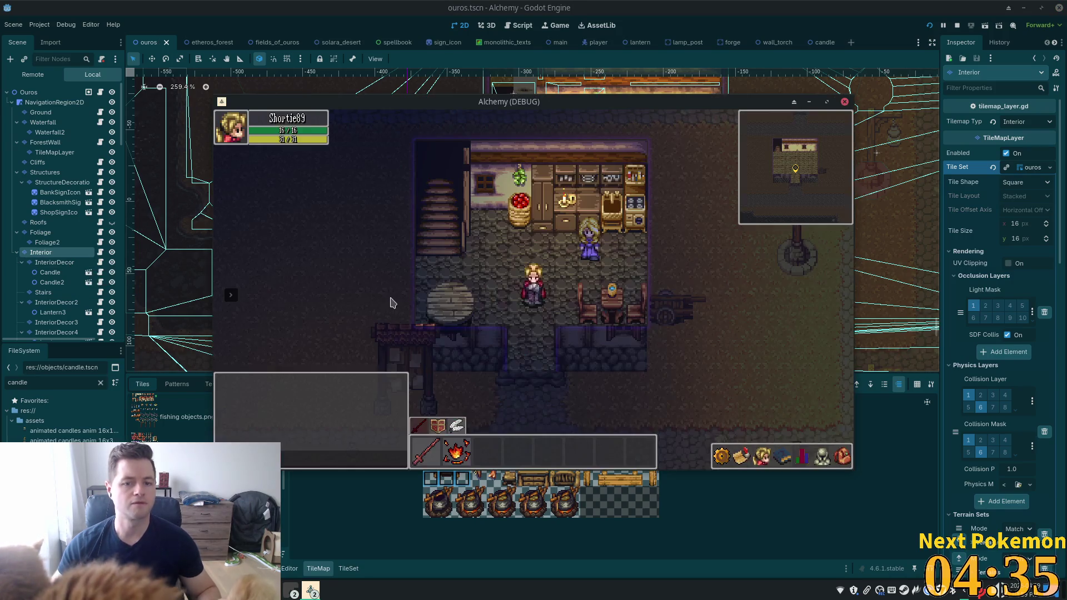
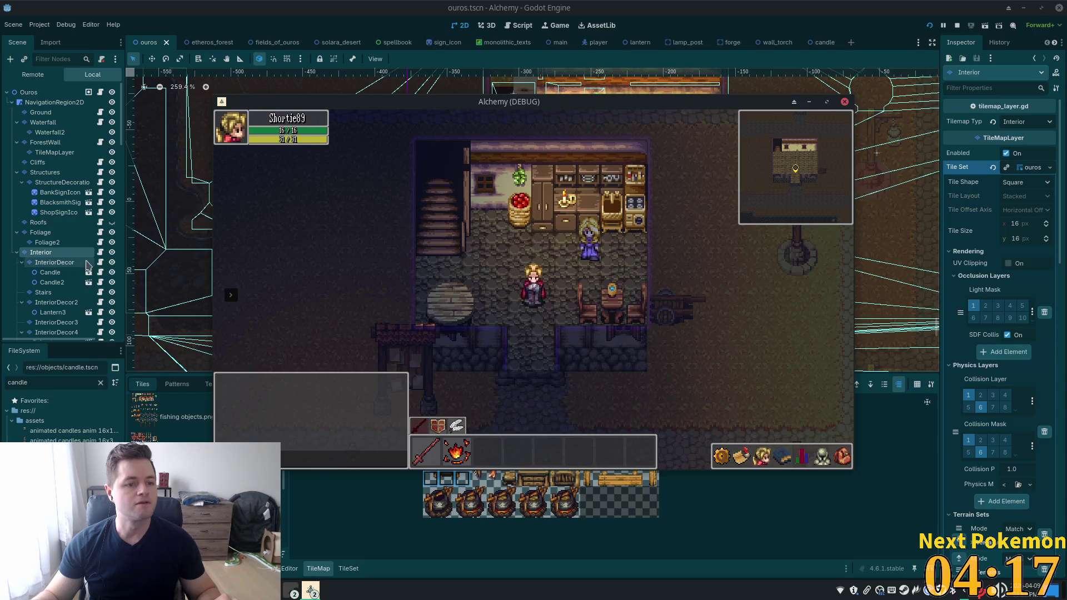
# Duplicate the Lantern2 light into a new Lantern3
pyautogui.click(60, 253)
pyautogui.scroll(-3, 56, 250)
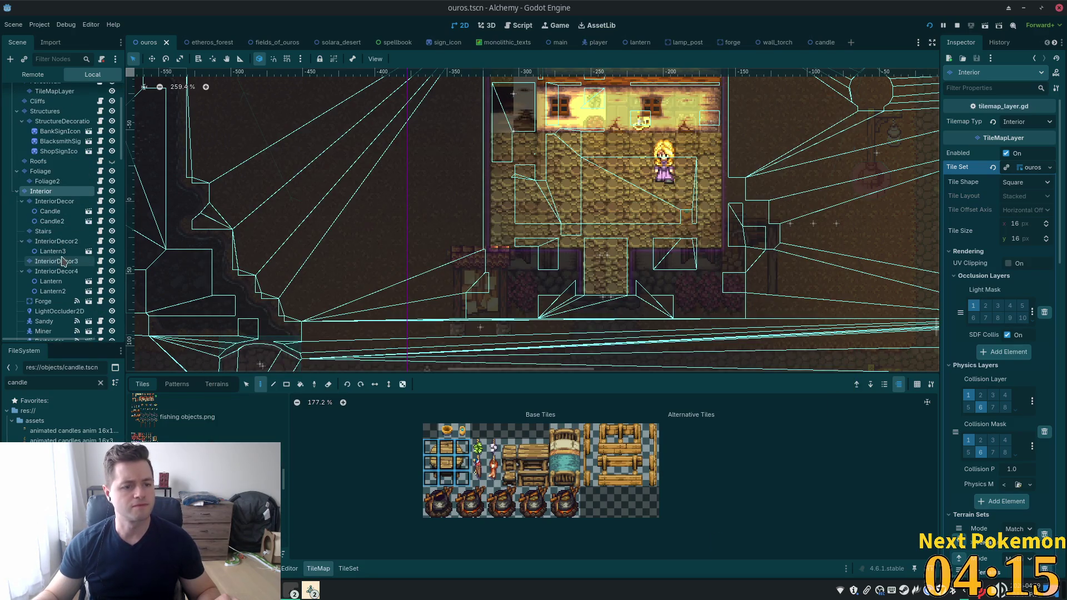
pyautogui.click(47, 291)
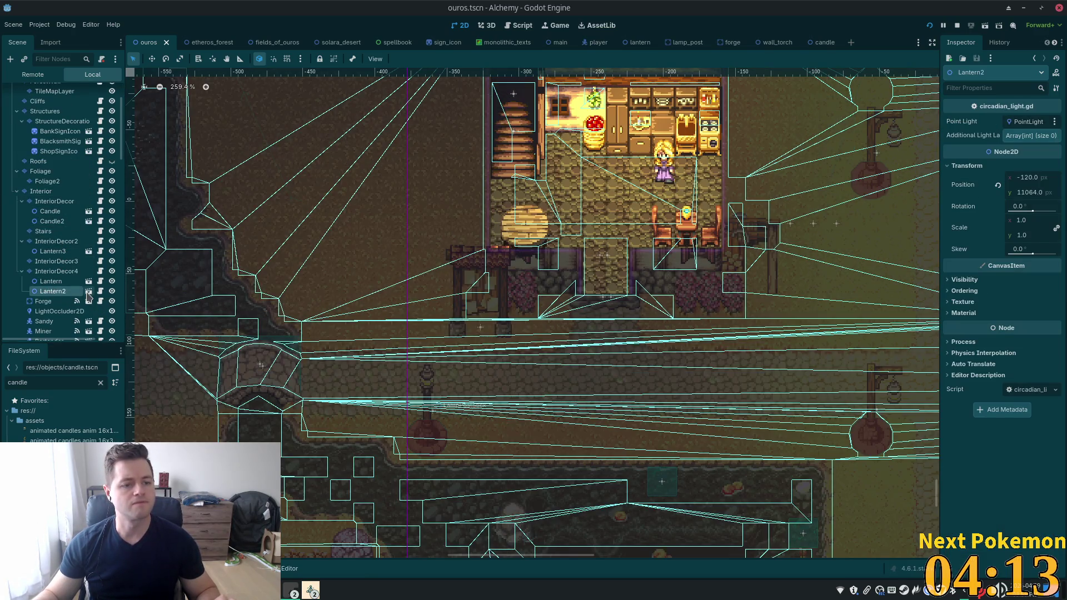
pyautogui.scroll(-5, 615, 245)
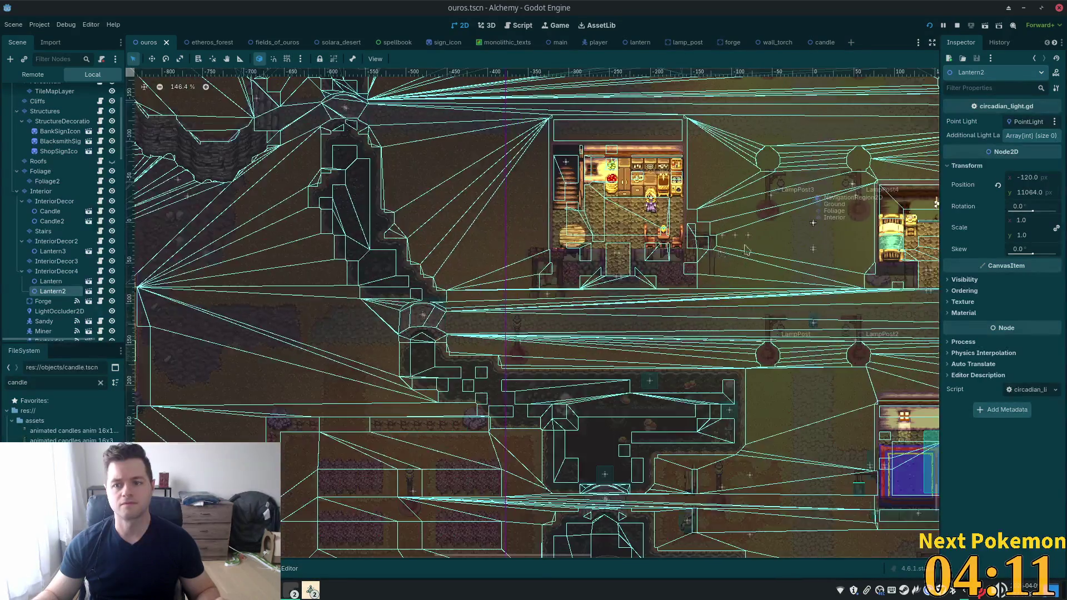
pyautogui.scroll(3, 707, 360)
pyautogui.hotkey('ctrl', 'd')
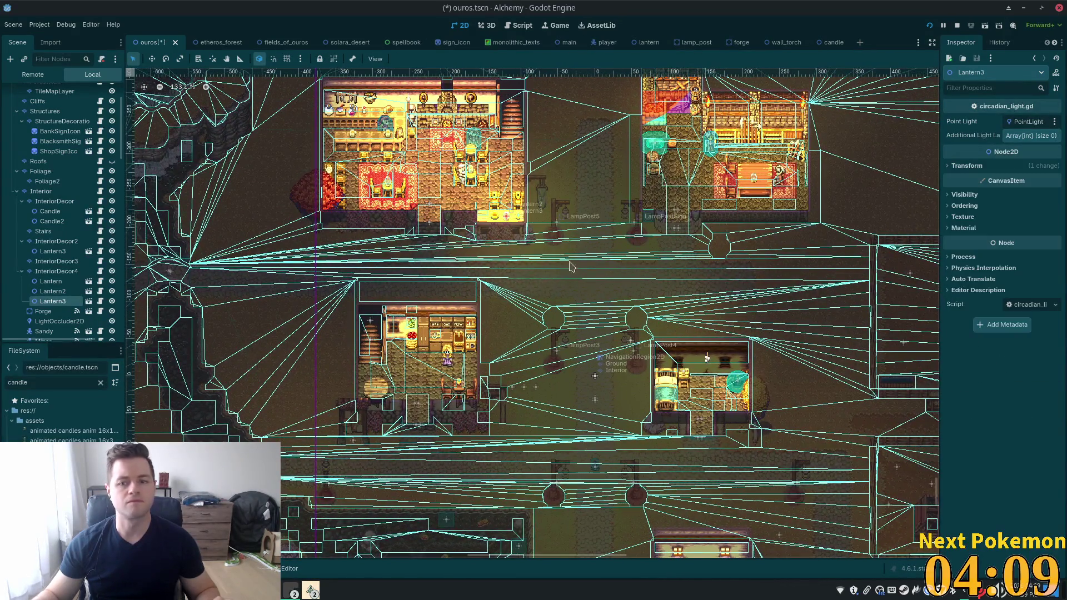
# Move Lantern3's glow onto the round table by the stairs and save the scene
pyautogui.click(152, 59)
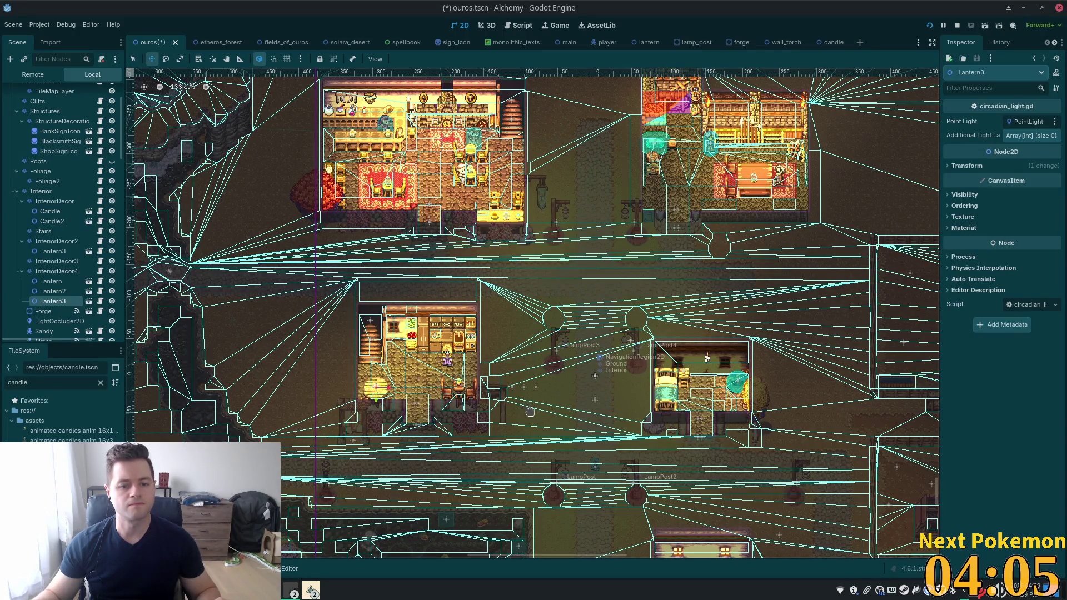
pyautogui.scroll(8, 529, 412)
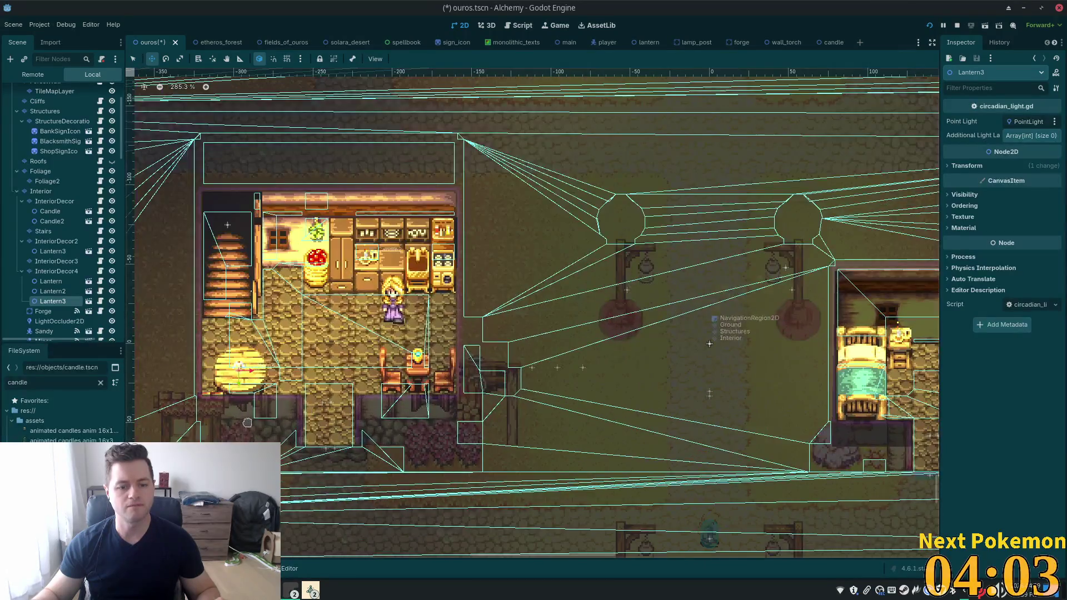
pyautogui.hscroll(-3, 376, 351)
pyautogui.scroll(4, 376, 351)
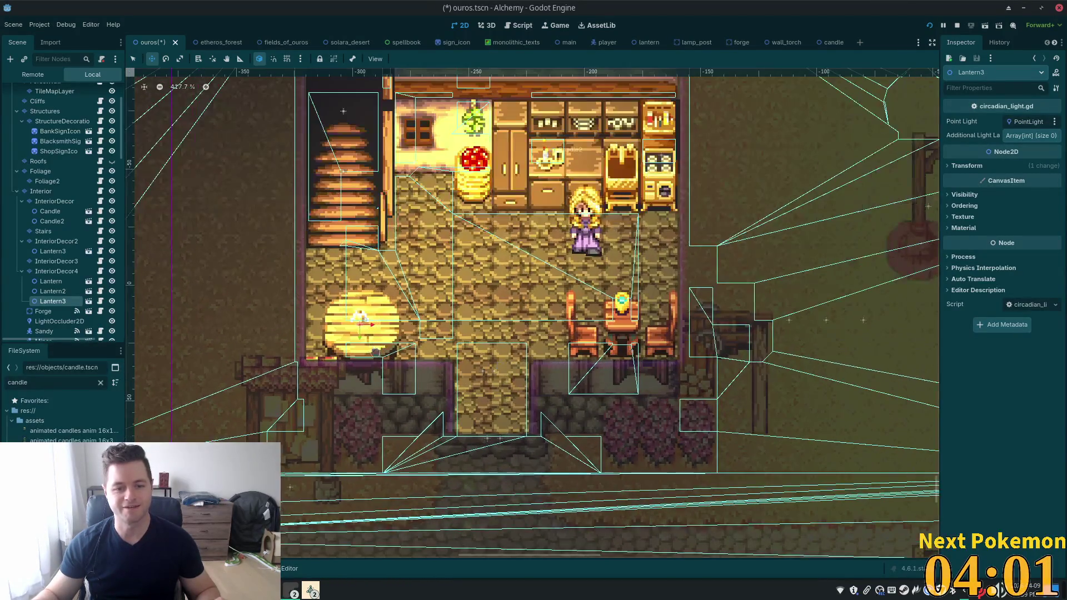
pyautogui.moveTo(396, 339)
pyautogui.mouseDown()
pyautogui.moveTo(394, 378)
pyautogui.moveTo(398, 339)
pyautogui.mouseUp()
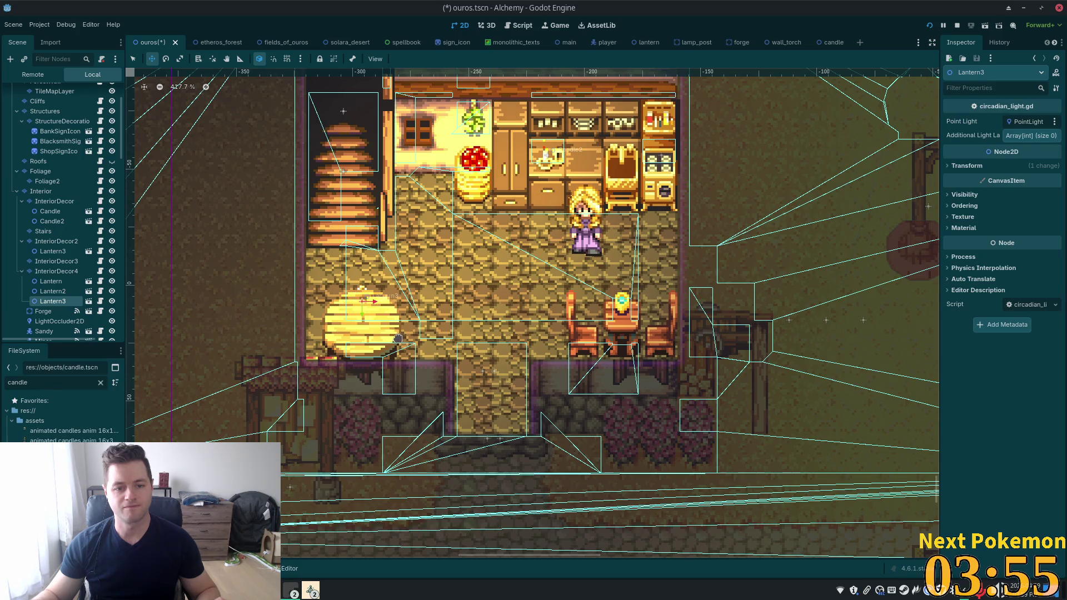
pyautogui.hotkey('ctrl', 's')
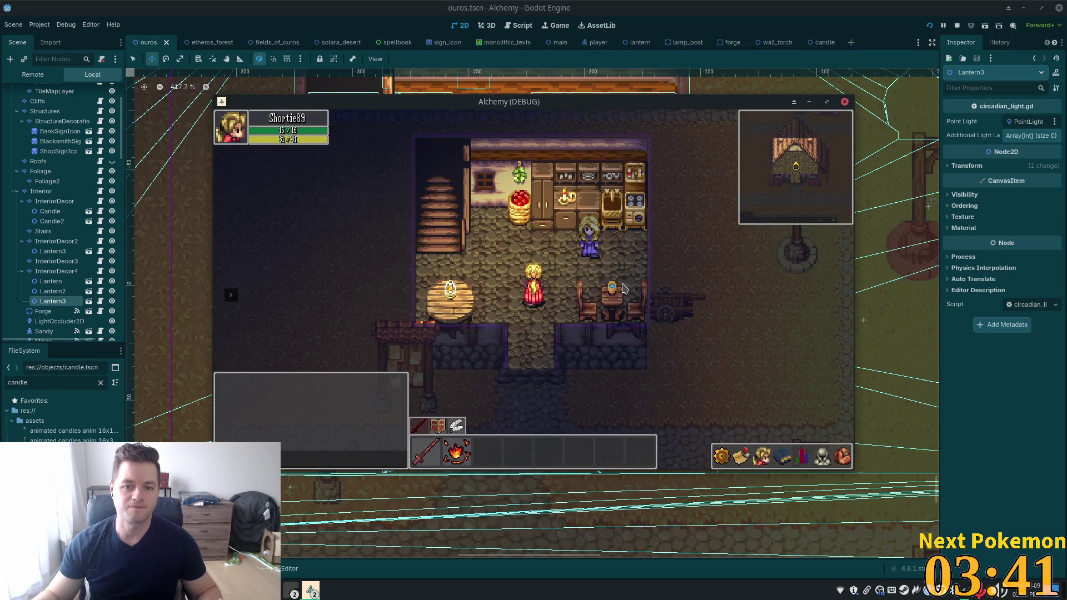
# Walk the player through the house, up the stairs, then back down and out the door
pyautogui.press('Right')
pyautogui.press('Down')
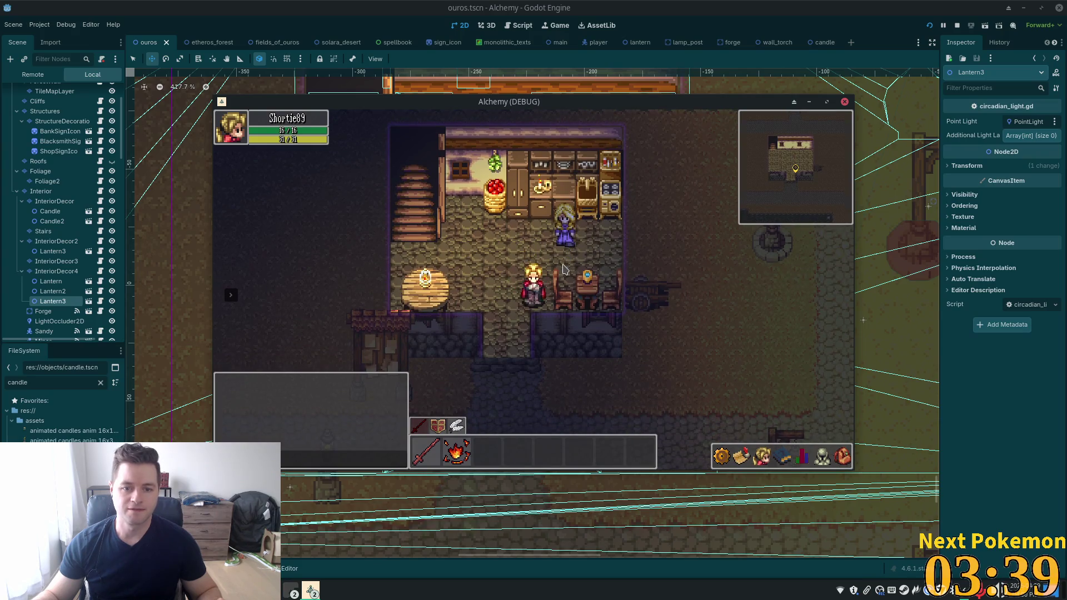
pyautogui.press('Left')
pyautogui.press('Up')
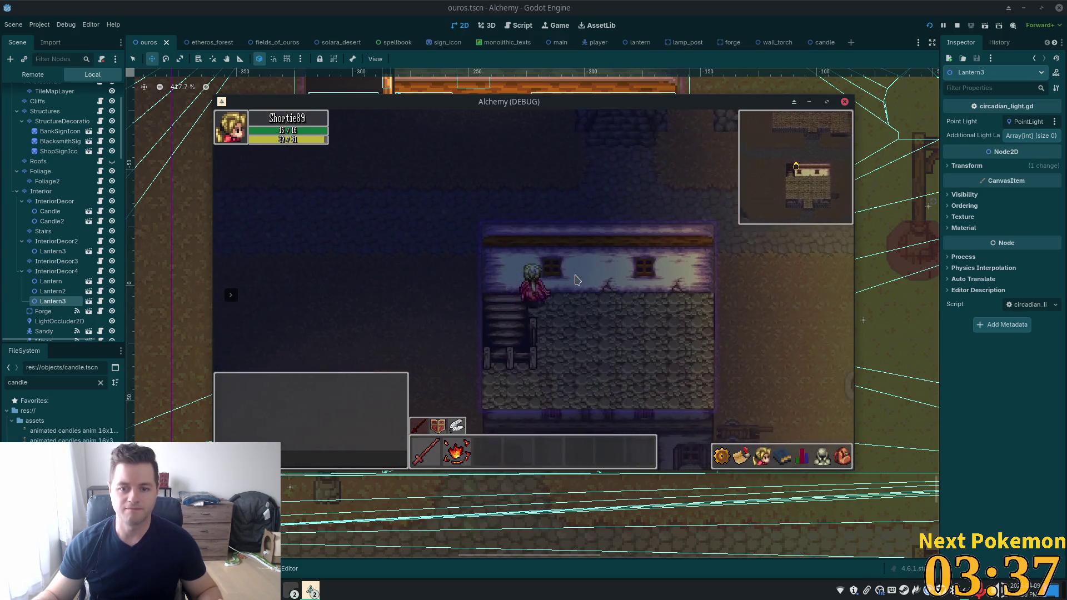
pyautogui.press('Down')
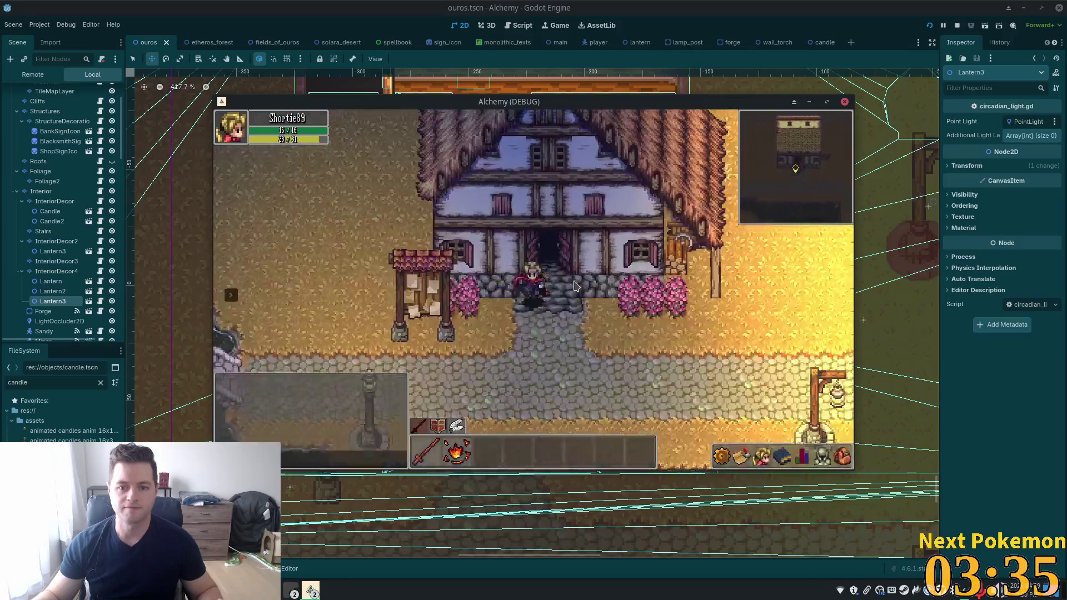
# Walk the player across the bridge and through town into the potion shop interior
pyautogui.press('Left')
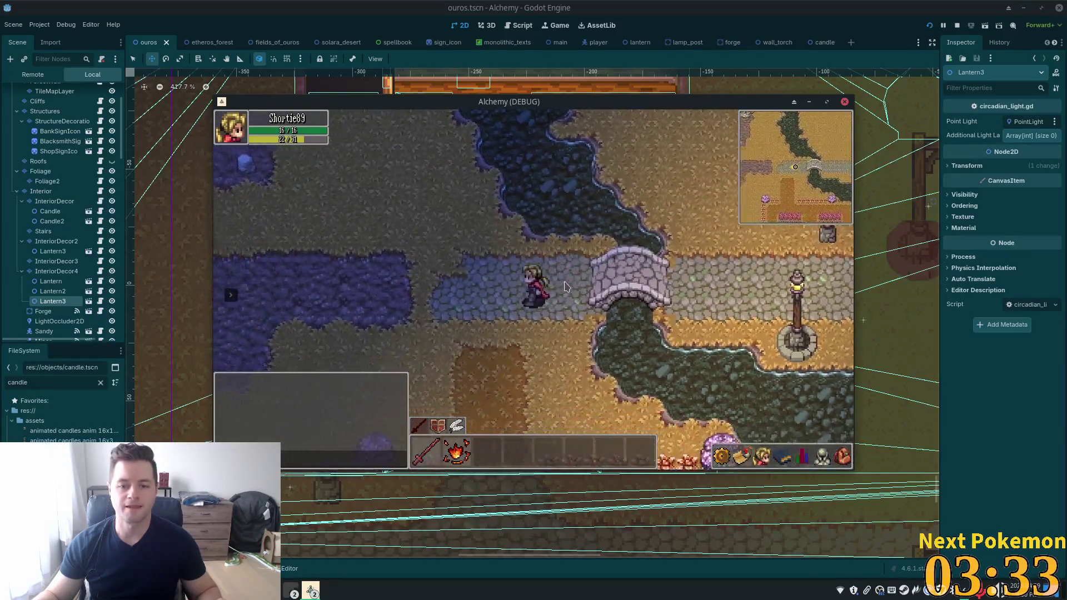
pyautogui.press('Up')
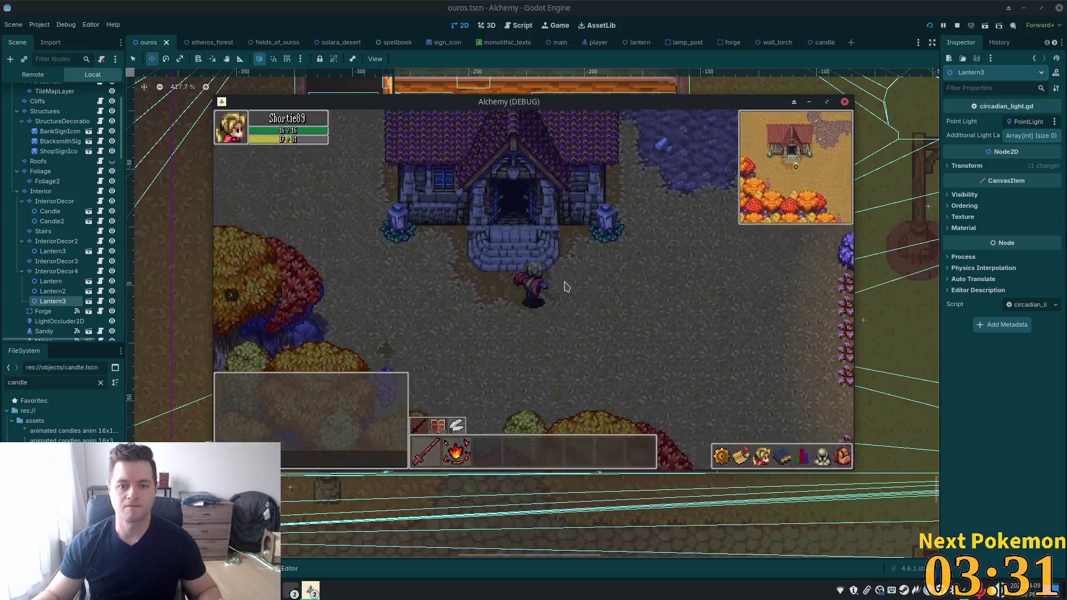
pyautogui.press('Left')
pyautogui.press('Up')
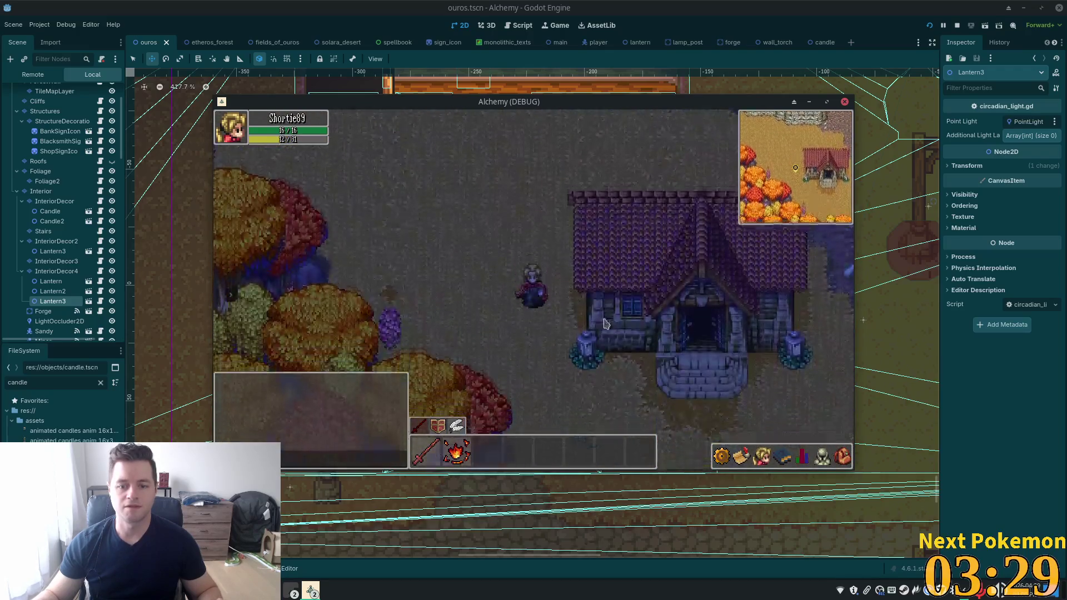
pyautogui.press('Right')
pyautogui.press('Up')
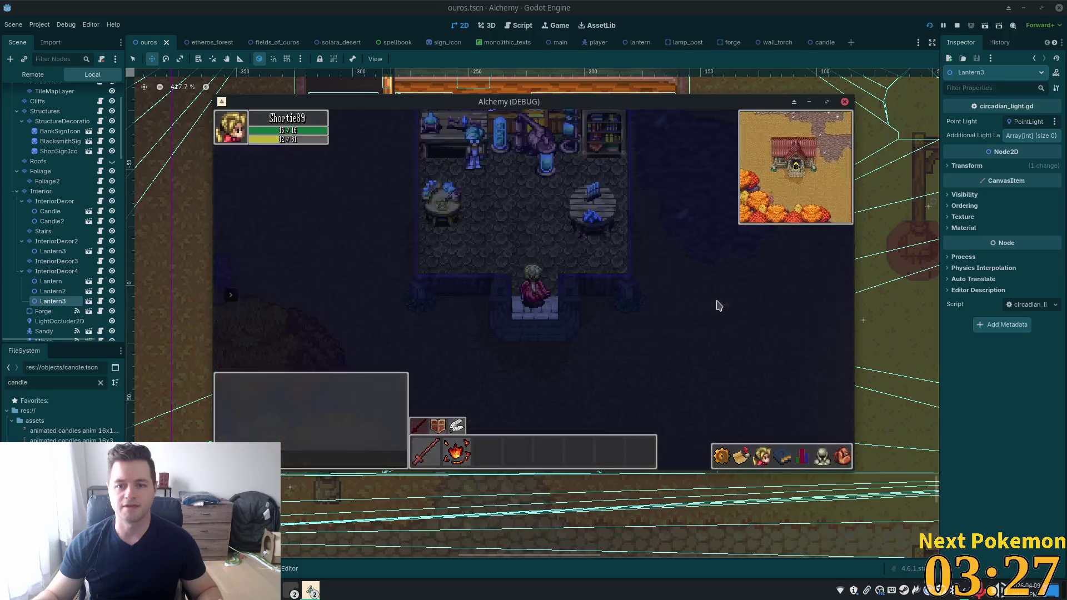
pyautogui.press('Up')
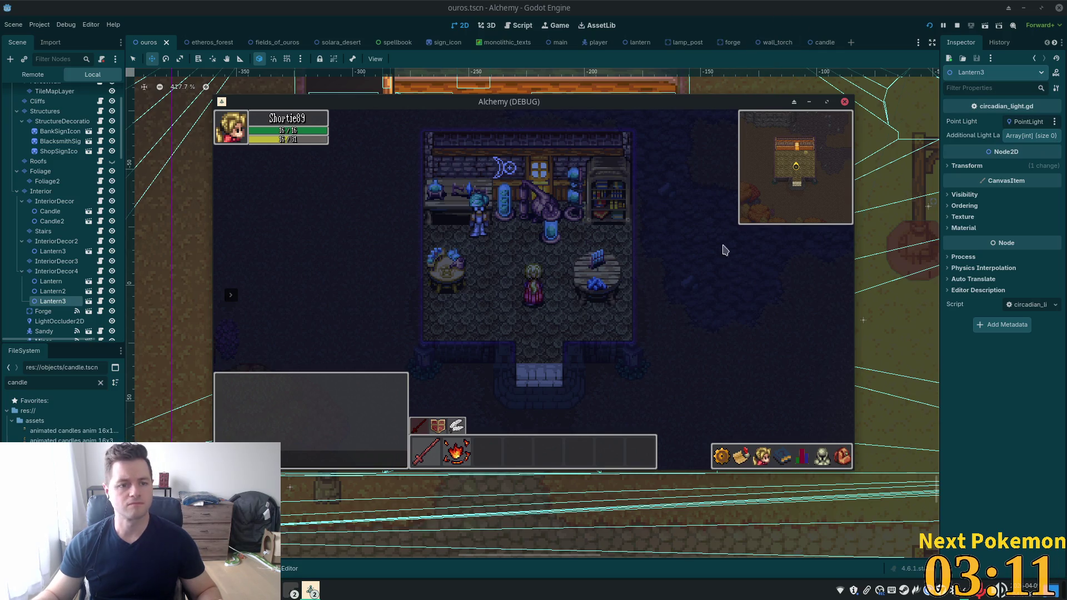
# Duplicate the Candle2 light into a new Candle3
pyautogui.click(49, 222)
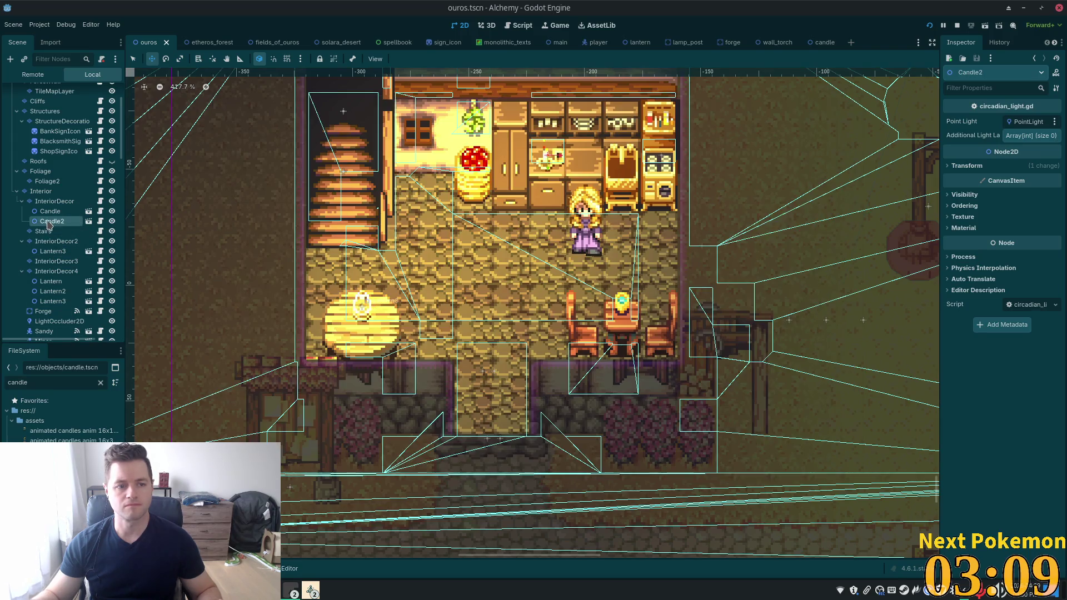
pyautogui.hotkey('ctrl', 'd')
pyautogui.scroll(-5, 389, 278)
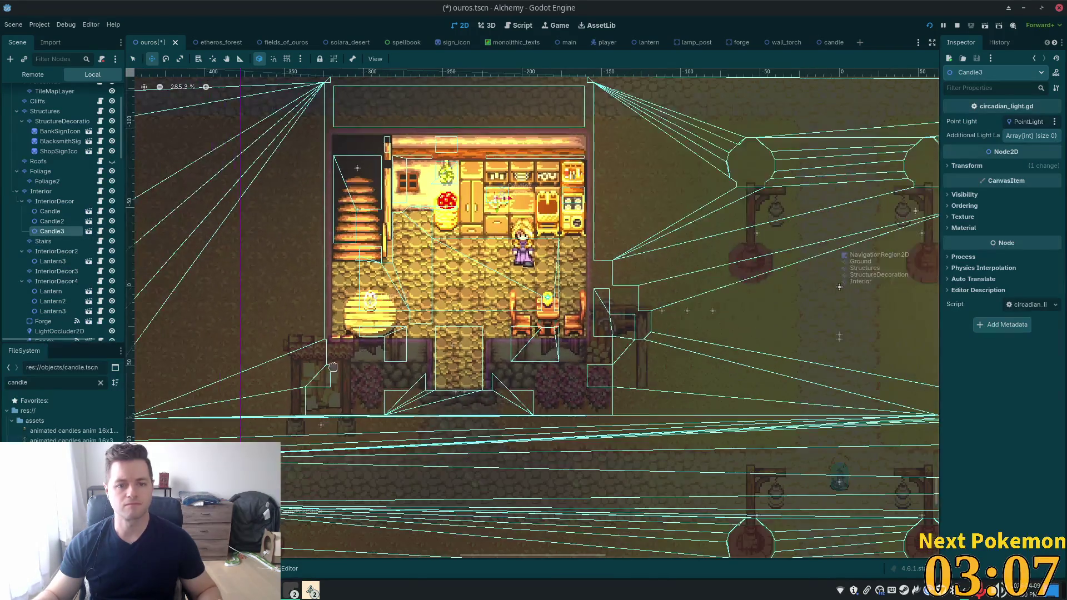
pyautogui.scroll(2, 745, 218)
pyautogui.hscroll(-3, 745, 219)
pyautogui.scroll(-1, 744, 218)
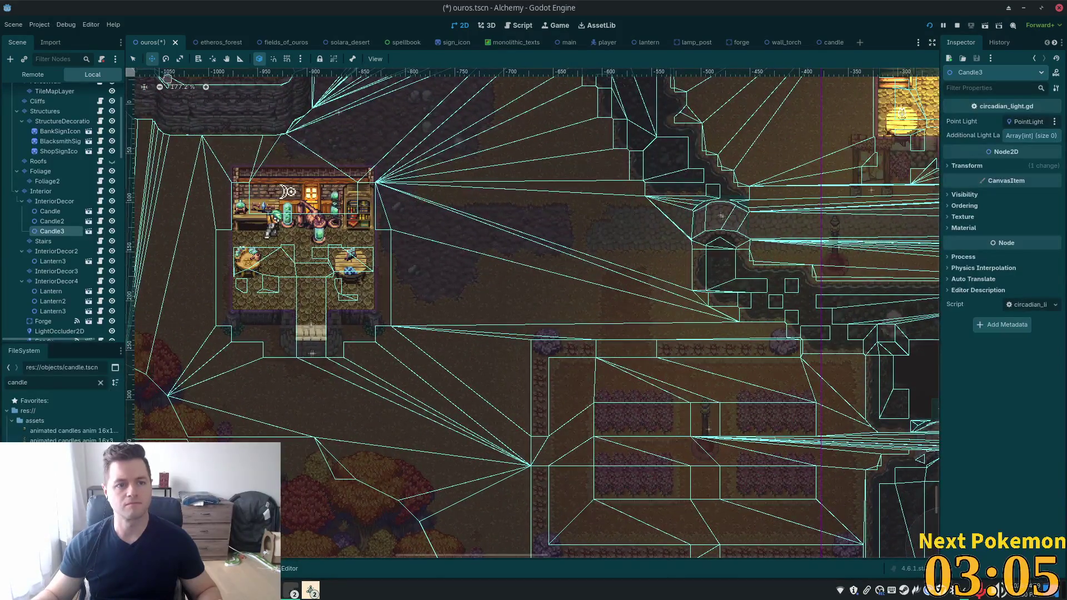
# Drag Candle3 into the potion shop and onto its right-hand round table
pyautogui.moveTo(606, 207)
pyautogui.mouseDown()
pyautogui.moveTo(684, 139)
pyautogui.moveTo(410, 226)
pyautogui.mouseUp()
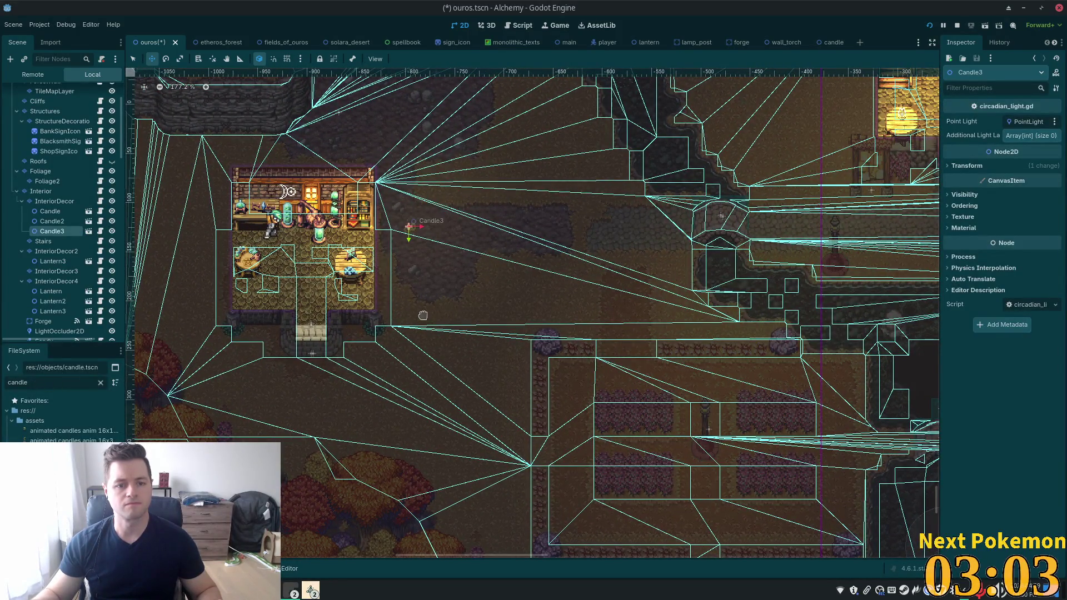
pyautogui.scroll(5, 303, 260)
pyautogui.scroll(3, 303, 256)
pyautogui.moveTo(578, 173)
pyautogui.mouseDown()
pyautogui.moveTo(639, 187)
pyautogui.moveTo(405, 250)
pyautogui.moveTo(418, 248)
pyautogui.mouseUp()
pyautogui.hscroll(-5, 140, 338)
pyautogui.scroll(1, 140, 338)
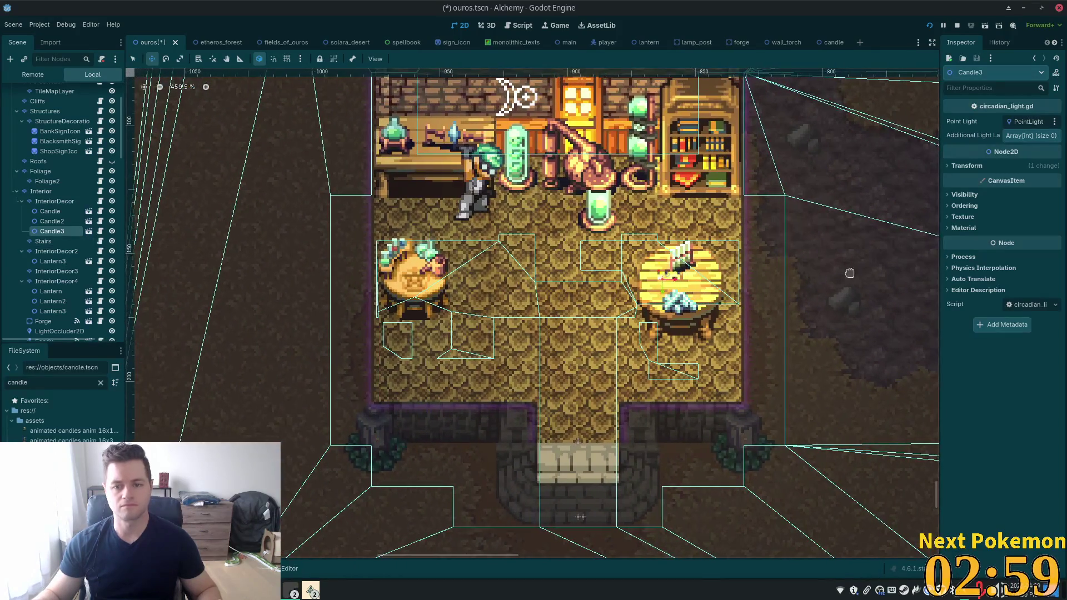
pyautogui.moveTo(911, 268)
pyautogui.mouseDown()
pyautogui.moveTo(881, 255)
pyautogui.moveTo(896, 254)
pyautogui.moveTo(583, 268)
pyautogui.moveTo(594, 255)
pyautogui.mouseUp()
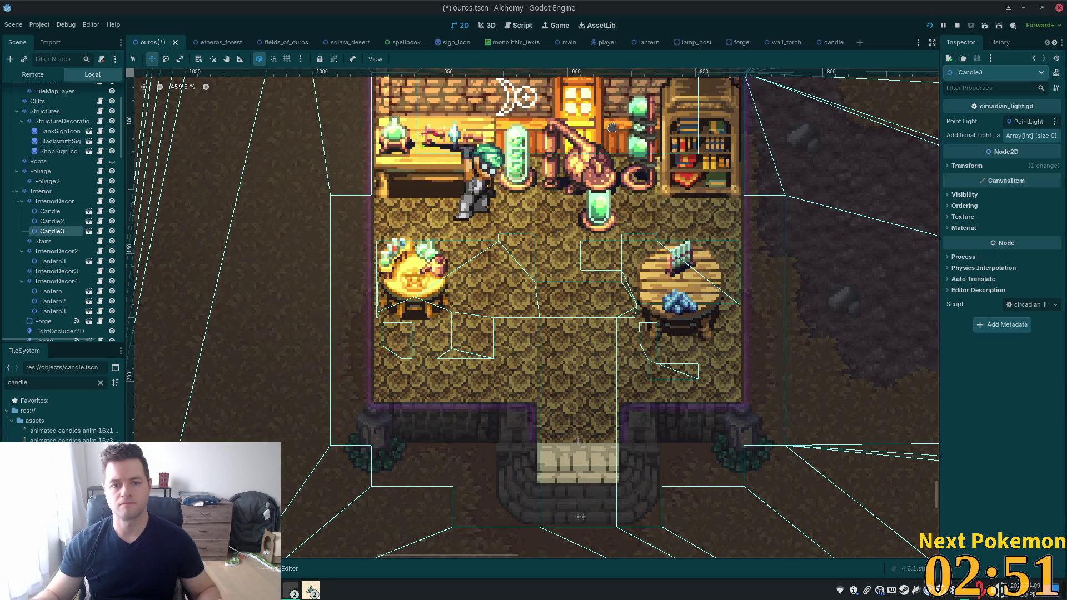
pyautogui.moveTo(609, 132)
pyautogui.mouseDown()
pyautogui.moveTo(653, 109)
pyautogui.moveTo(608, 261)
pyautogui.moveTo(711, 213)
pyautogui.moveTo(881, 272)
pyautogui.moveTo(845, 269)
pyautogui.moveTo(846, 260)
pyautogui.mouseUp()
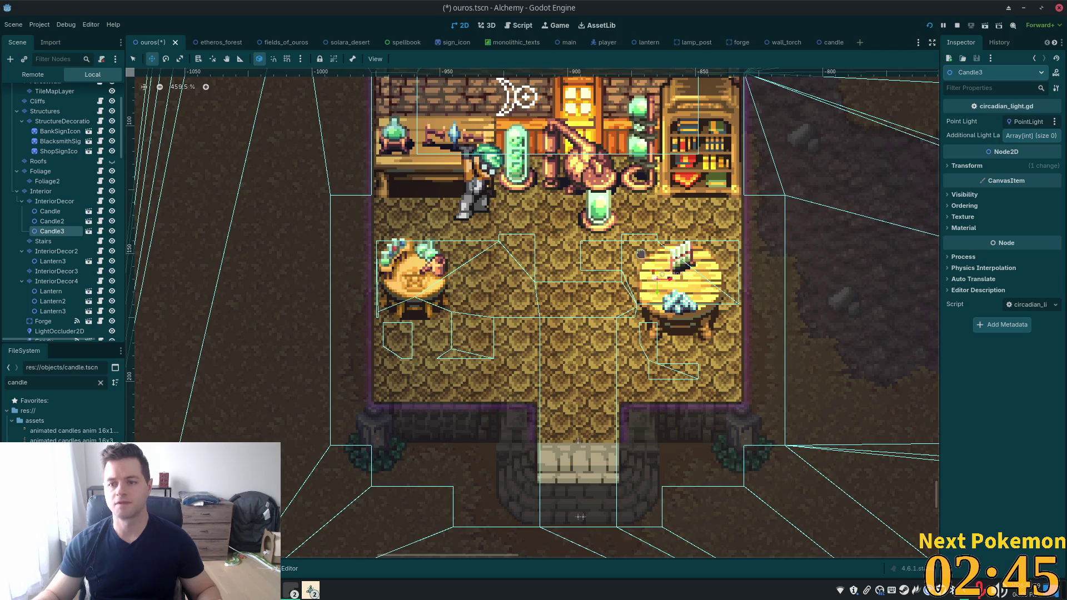
# Set Candle3's Z Index to 1 under its CanvasItem ordering settings
pyautogui.click(954, 166)
pyautogui.click(954, 166)
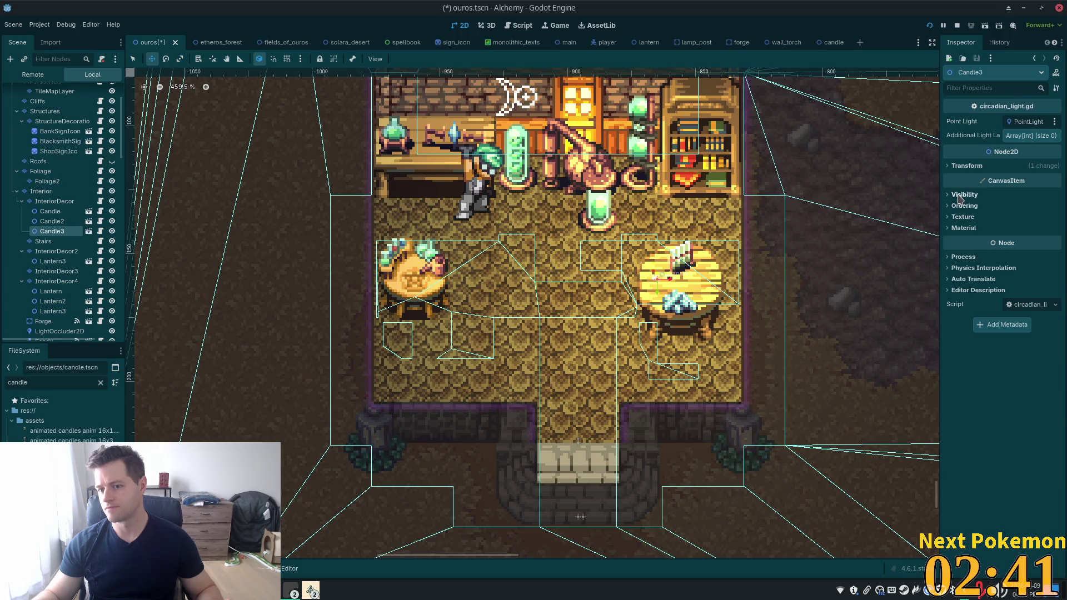
pyautogui.click(965, 194)
pyautogui.click(967, 377)
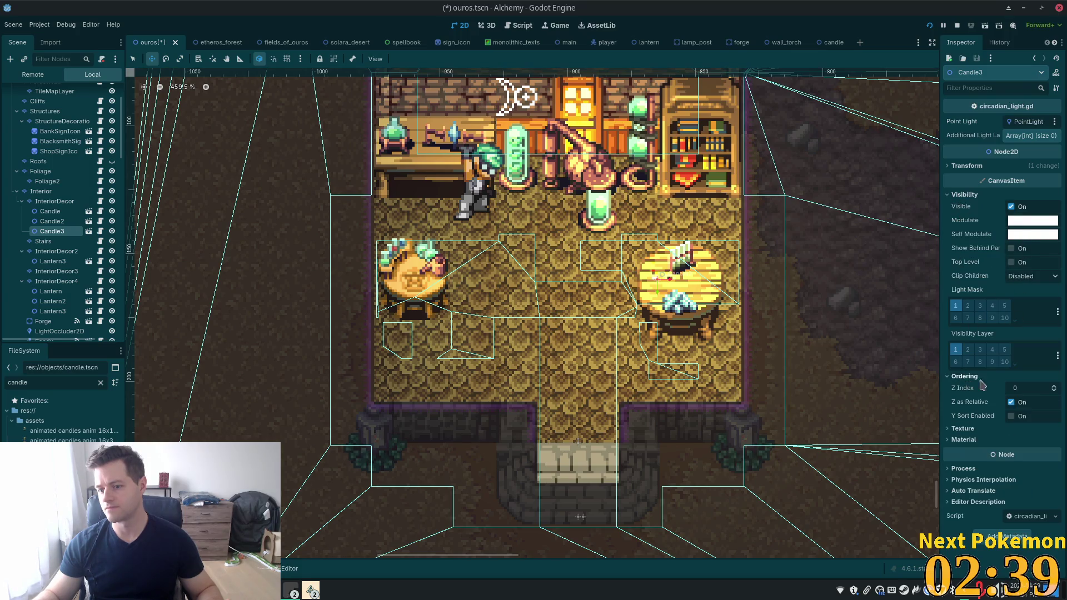
pyautogui.write('1')
pyautogui.press('Return')
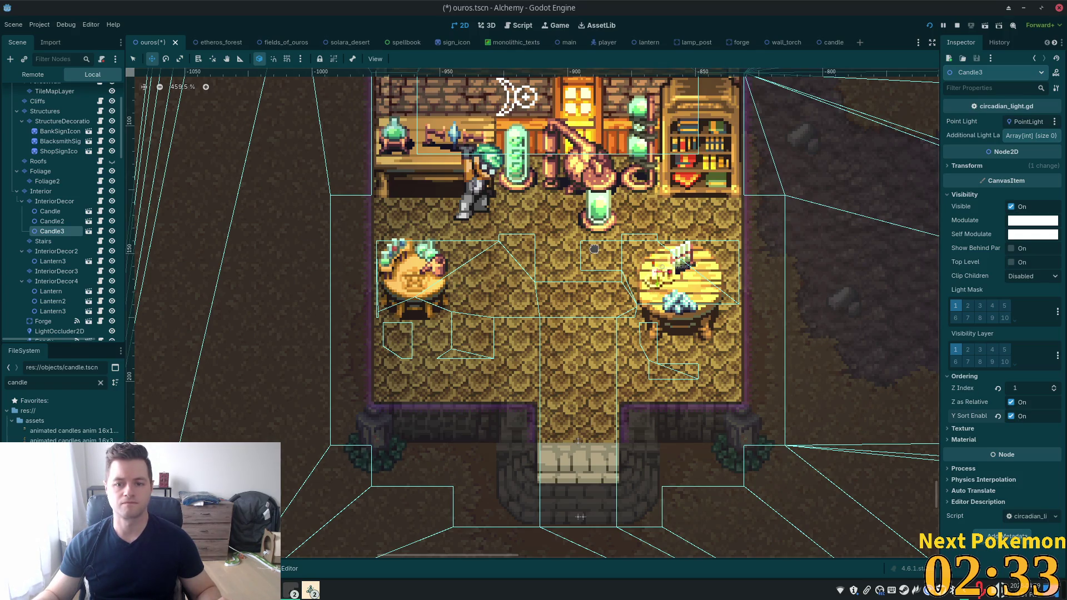
# Run a quick playtest of the shop with Candle3, then close the game
pyautogui.press('F5')
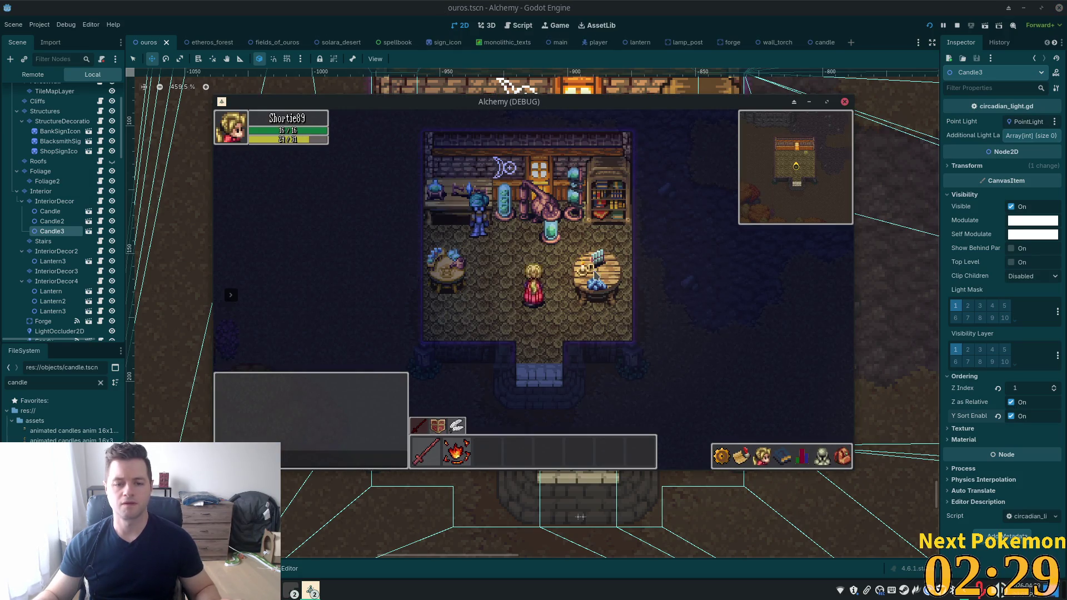
pyautogui.press('F8')
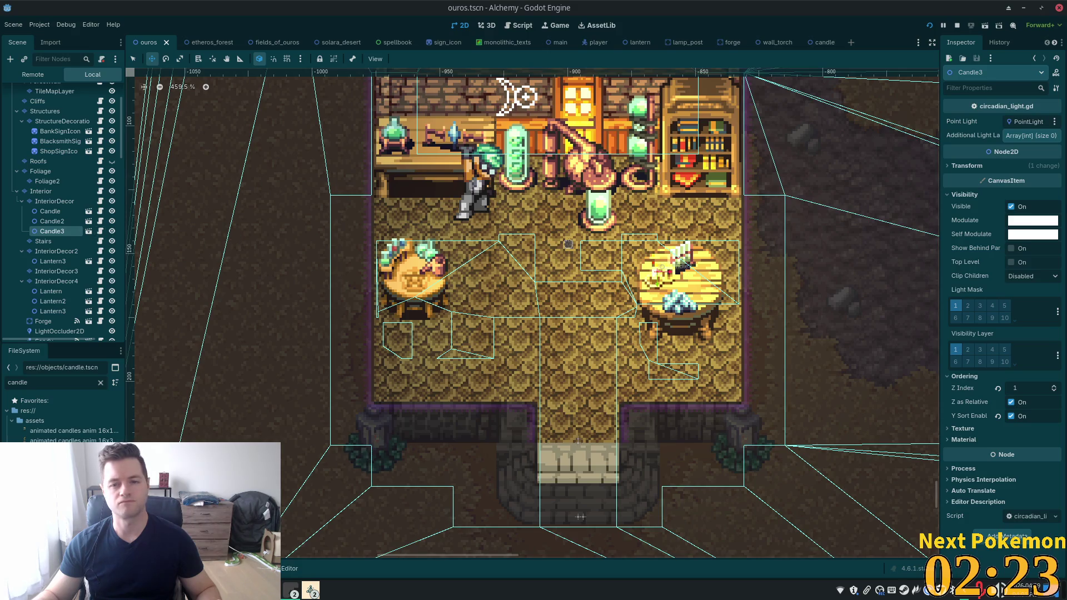
pyautogui.click(69, 311)
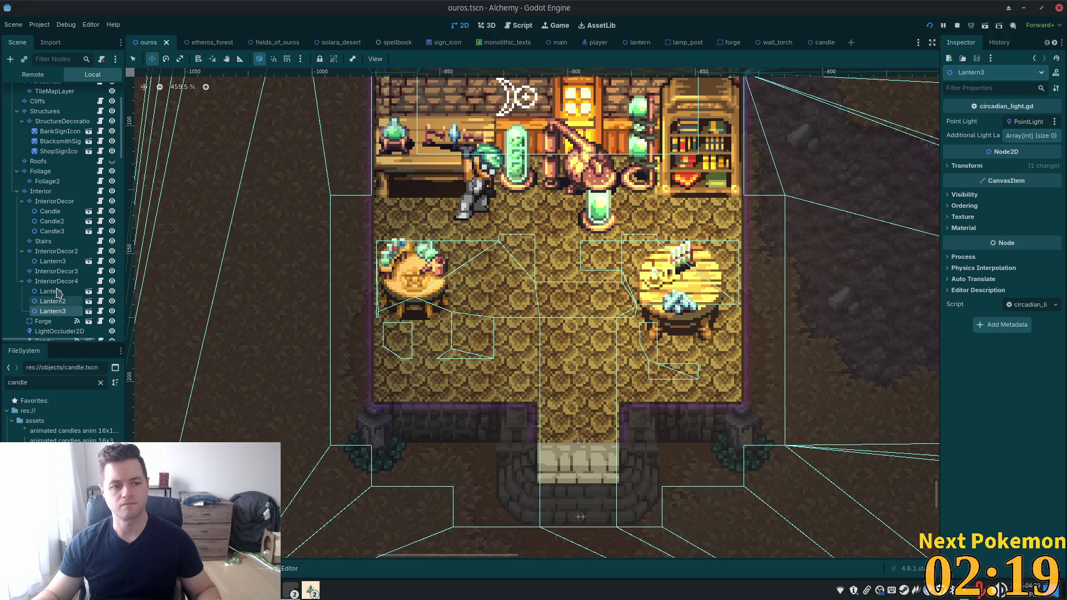
# Duplicate Candle into a new Candle4 and move it up onto the shop counter
pyautogui.click(72, 214)
pyautogui.hotkey('ctrl', 'd')
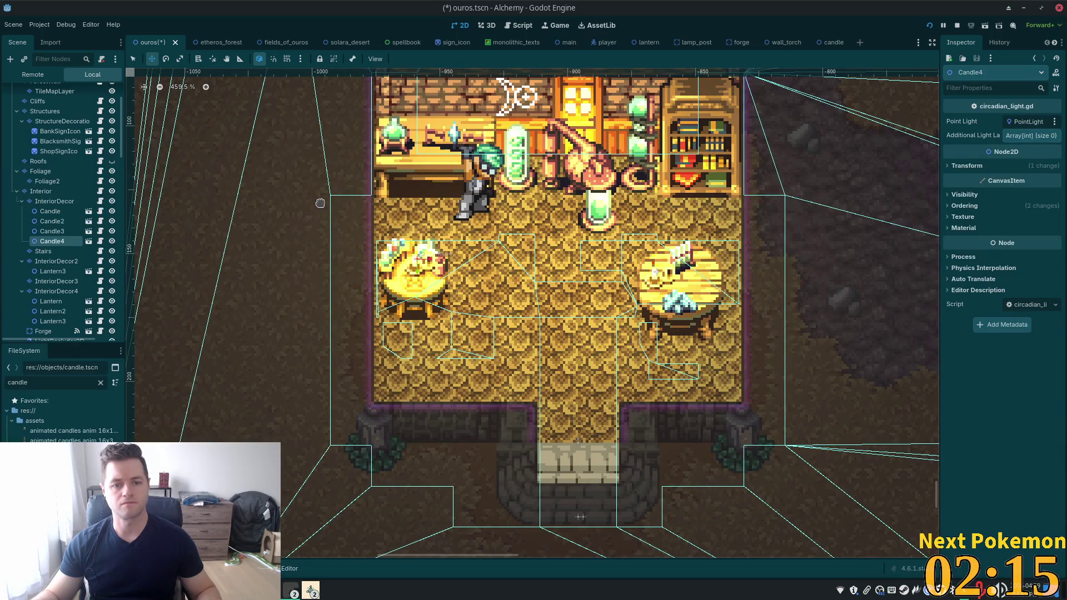
pyautogui.moveTo(320, 198)
pyautogui.mouseDown()
pyautogui.moveTo(338, 95)
pyautogui.moveTo(391, 57)
pyautogui.mouseUp()
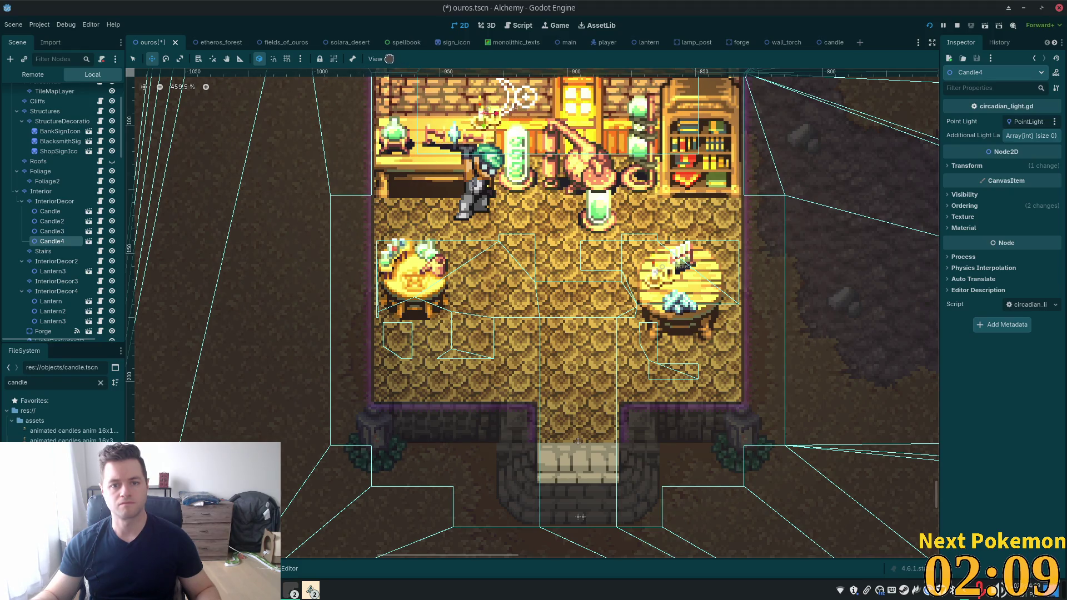
# Run the game to check Candle4's glow, then close the test window
pyautogui.press('F5')
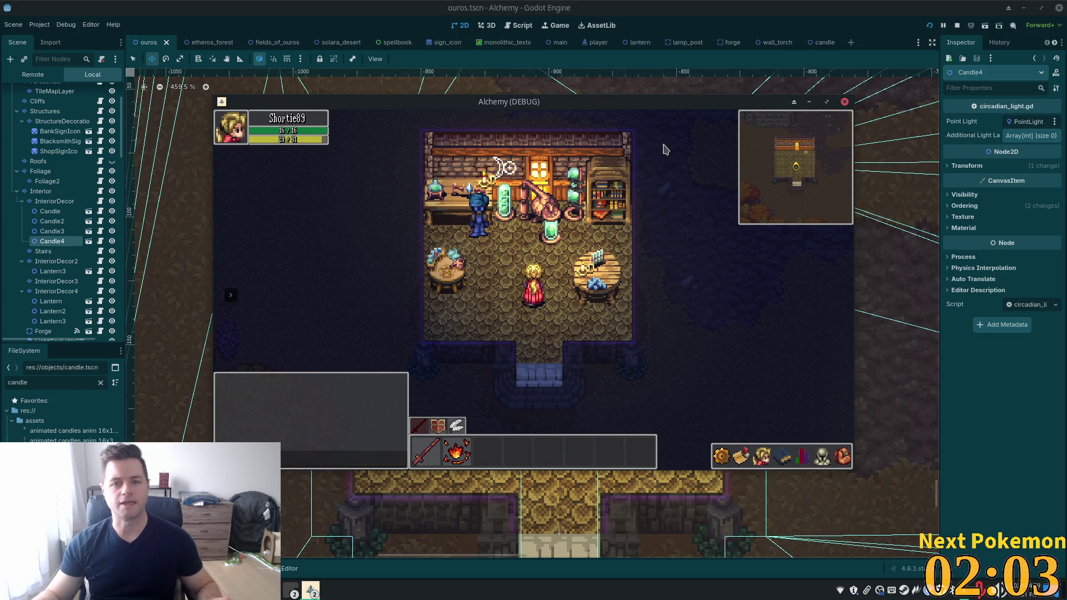
pyautogui.press('F8')
pyautogui.scroll(-3, 594, 289)
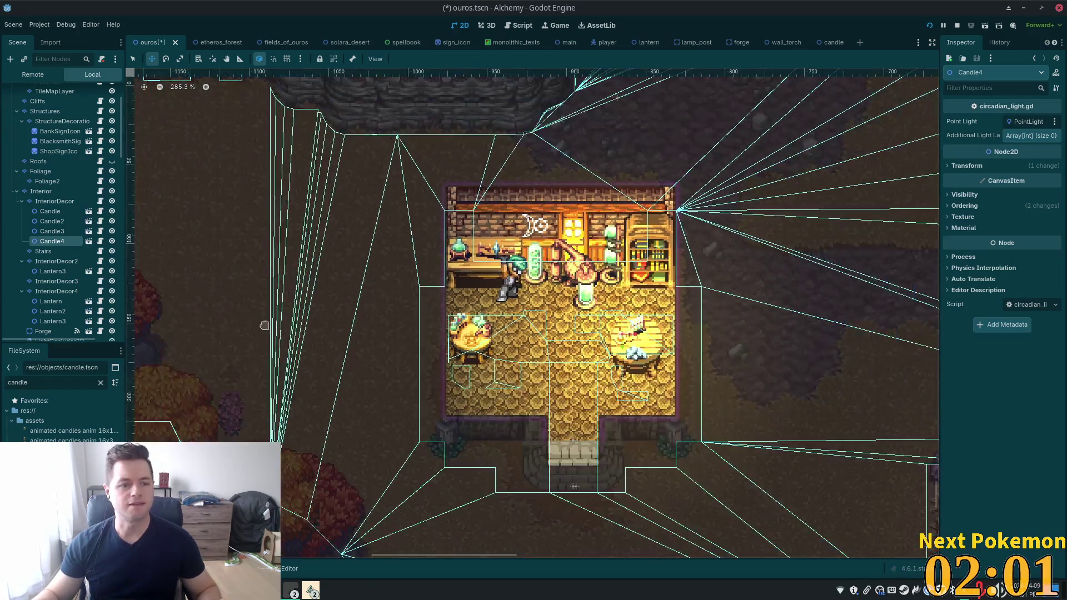
# Inspect the InteriorDecor3 tile layer and collapse the LampPosts group
pyautogui.scroll(-3, 47, 265)
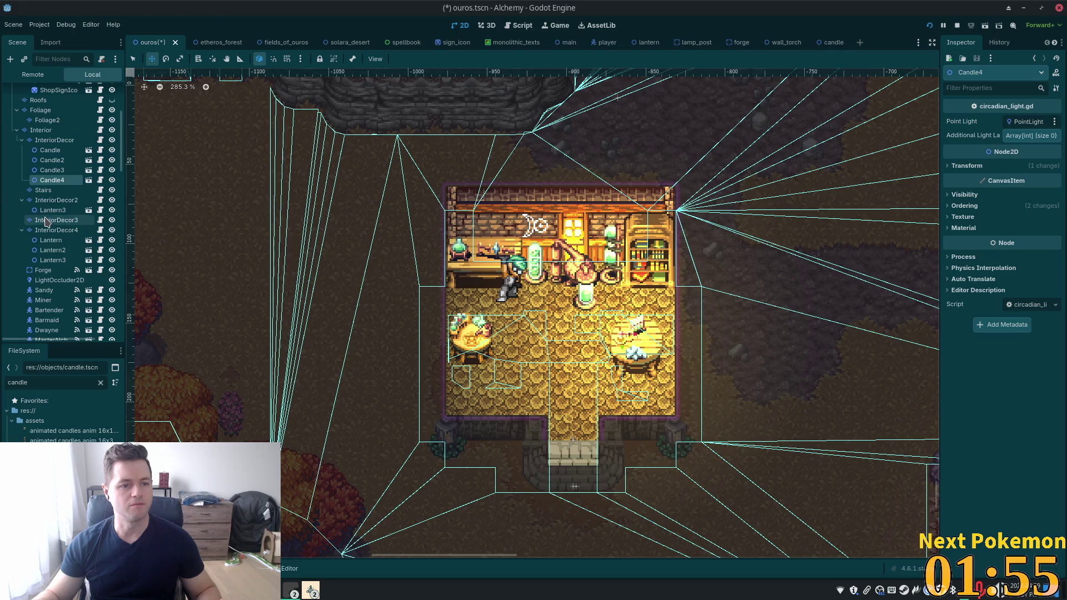
pyautogui.click(48, 221)
pyautogui.scroll(-1, 123, 156)
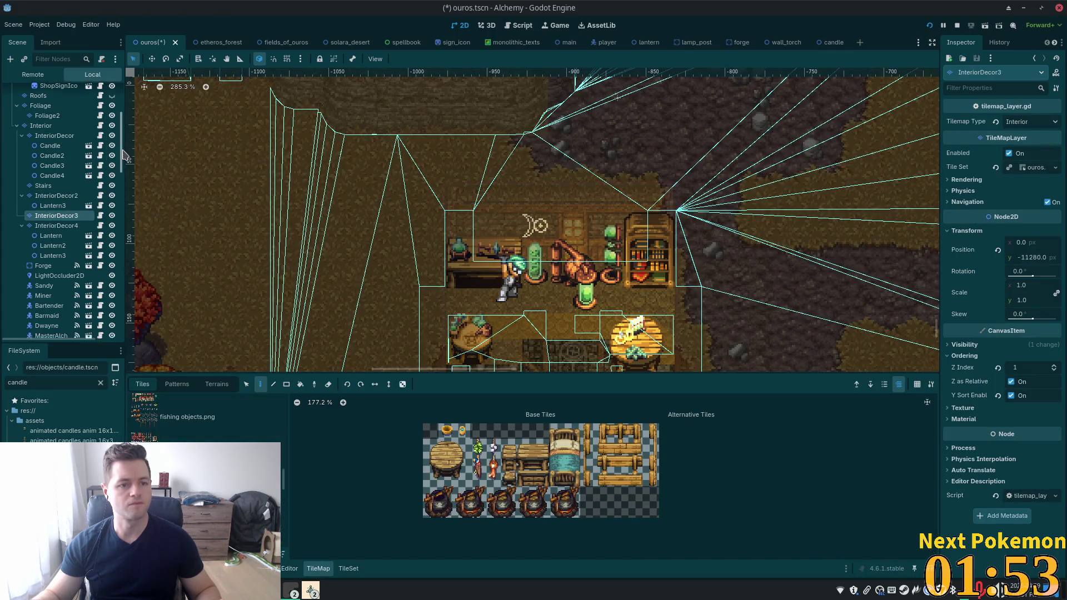
pyautogui.scroll(-10, 123, 155)
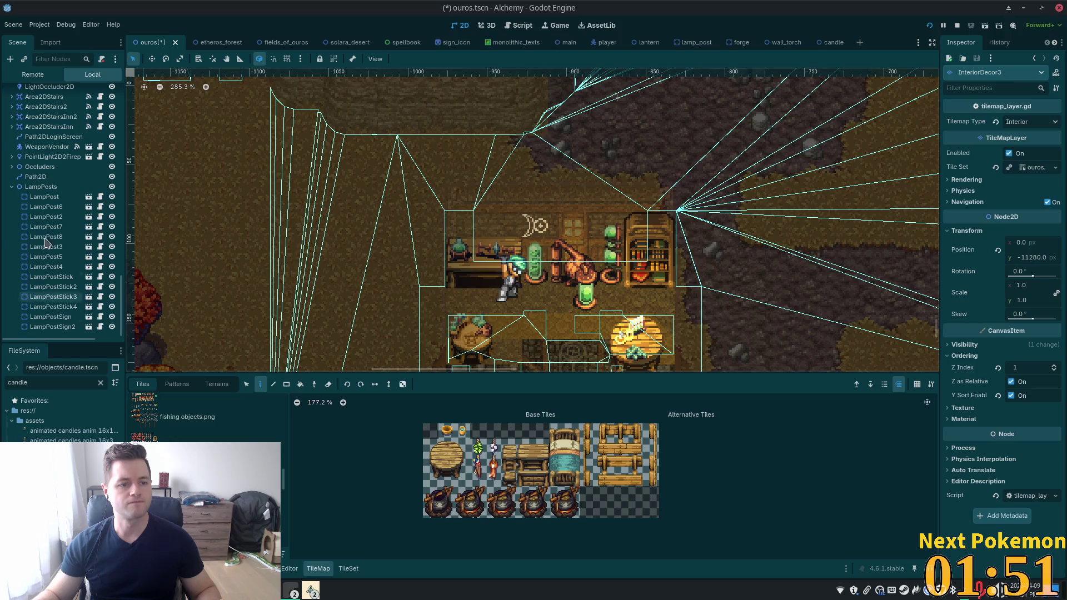
pyautogui.click(11, 188)
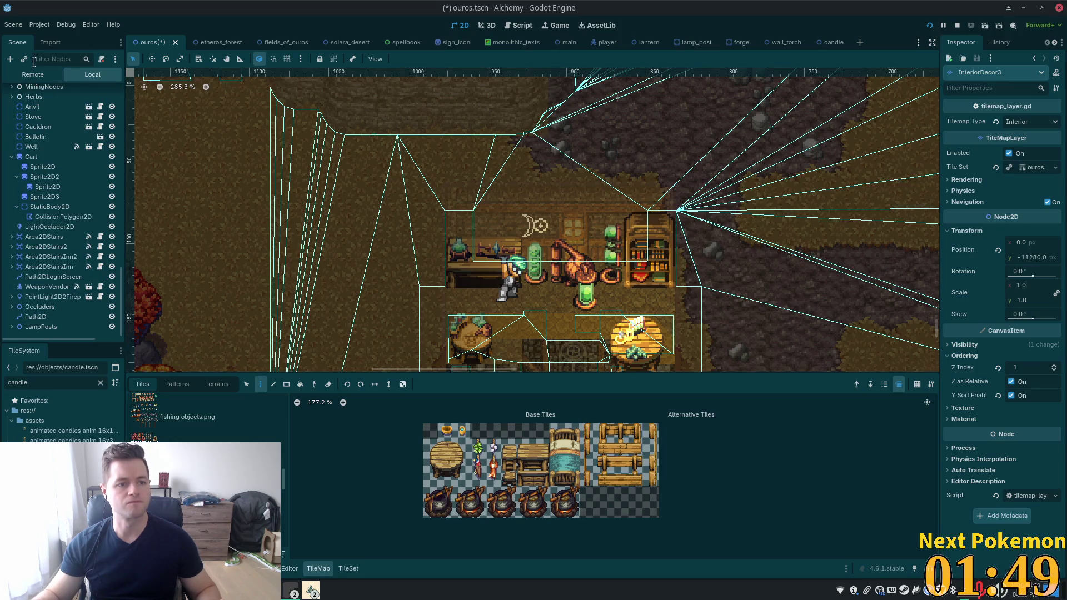
# Filter the Scene nodes by 'wall', select WallTorch2, and pan the map toward the shop
pyautogui.write('wall')
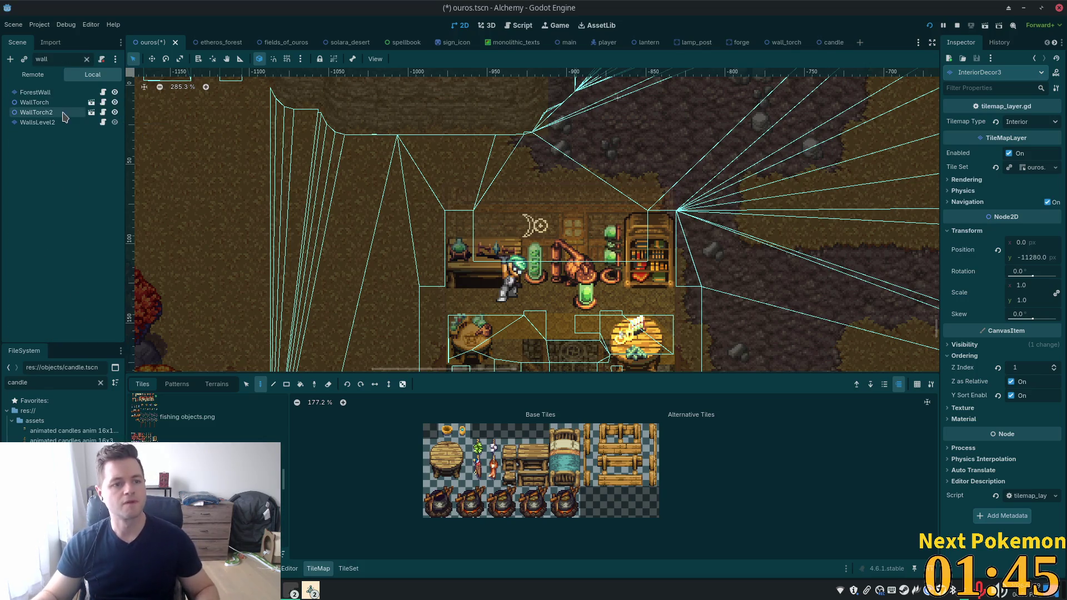
pyautogui.click(121, 112)
pyautogui.scroll(-8, 639, 228)
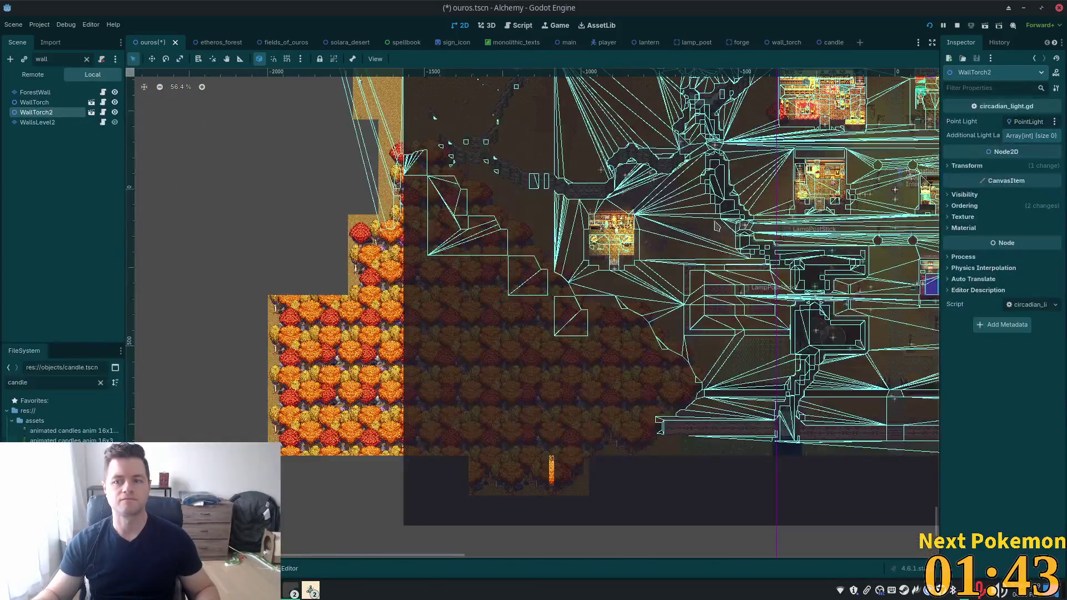
pyautogui.moveTo(716, 226); pyautogui.dragTo(588, 315)
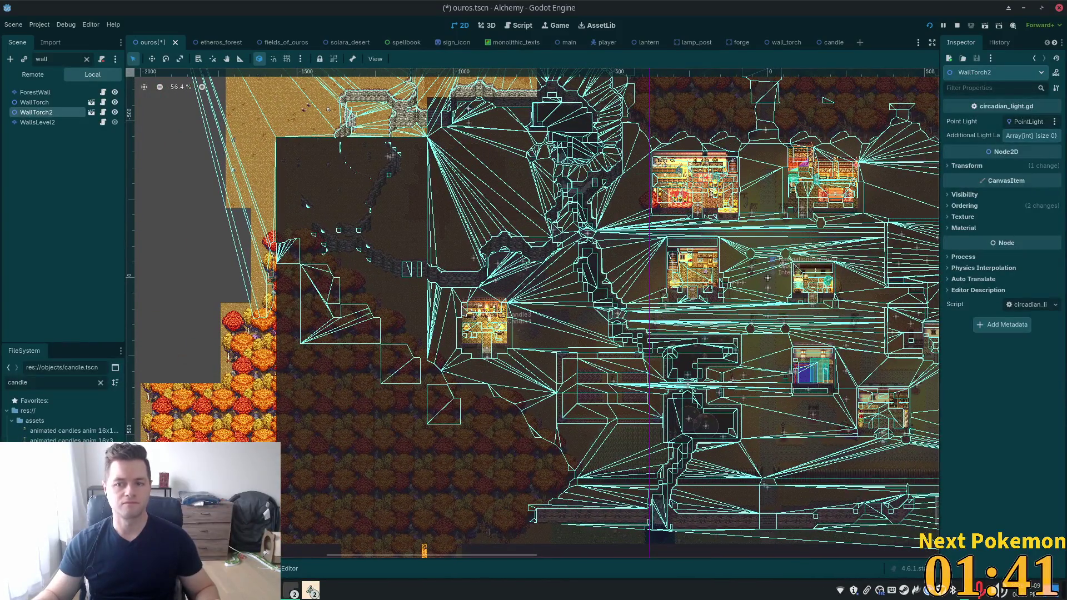
# Duplicate WallTorch2, place the copy on the shop's back wall, and run the game
pyautogui.hotkey('ctrl', 'd')
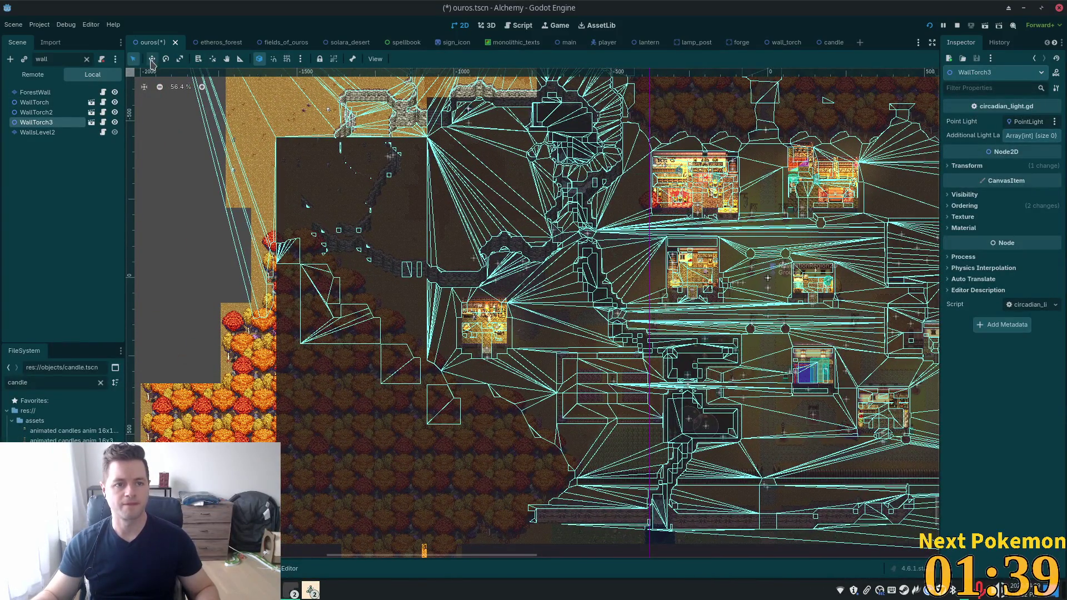
pyautogui.scroll(8, 495, 339)
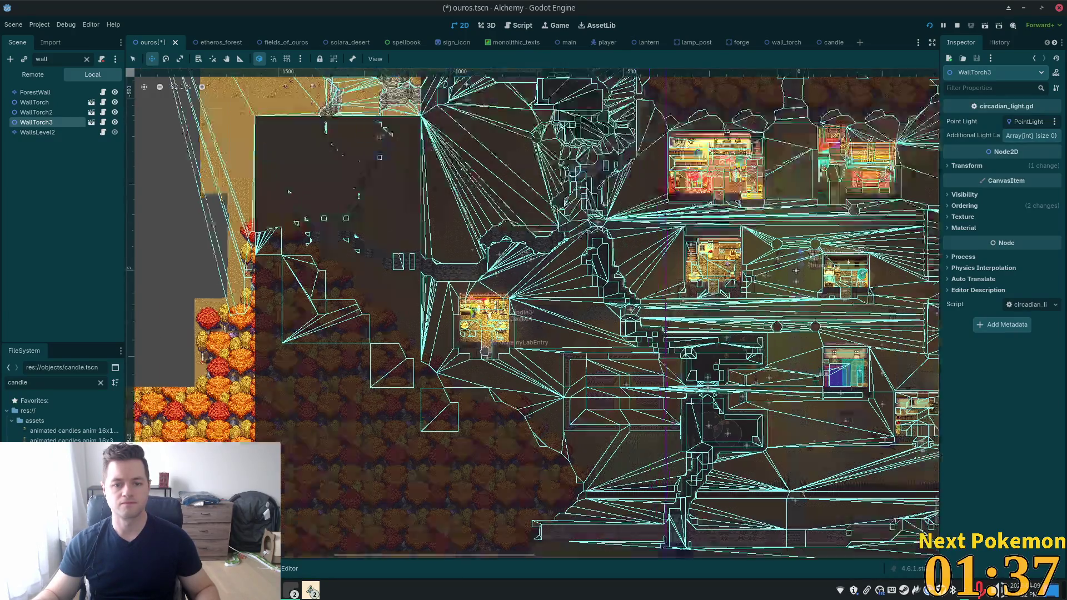
pyautogui.scroll(15, 495, 333)
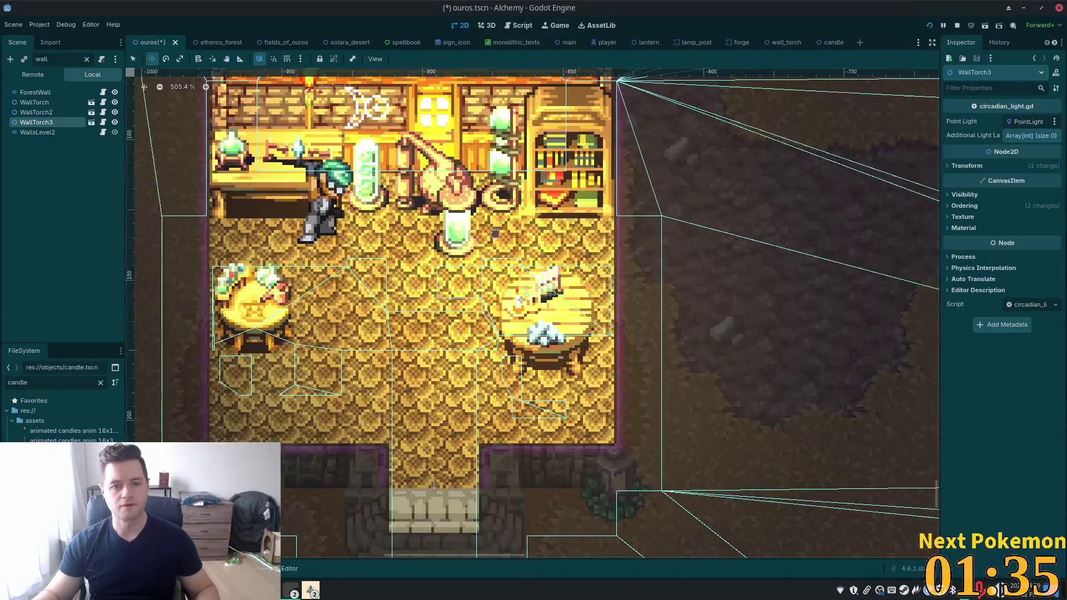
pyautogui.scroll(1, 542, 327)
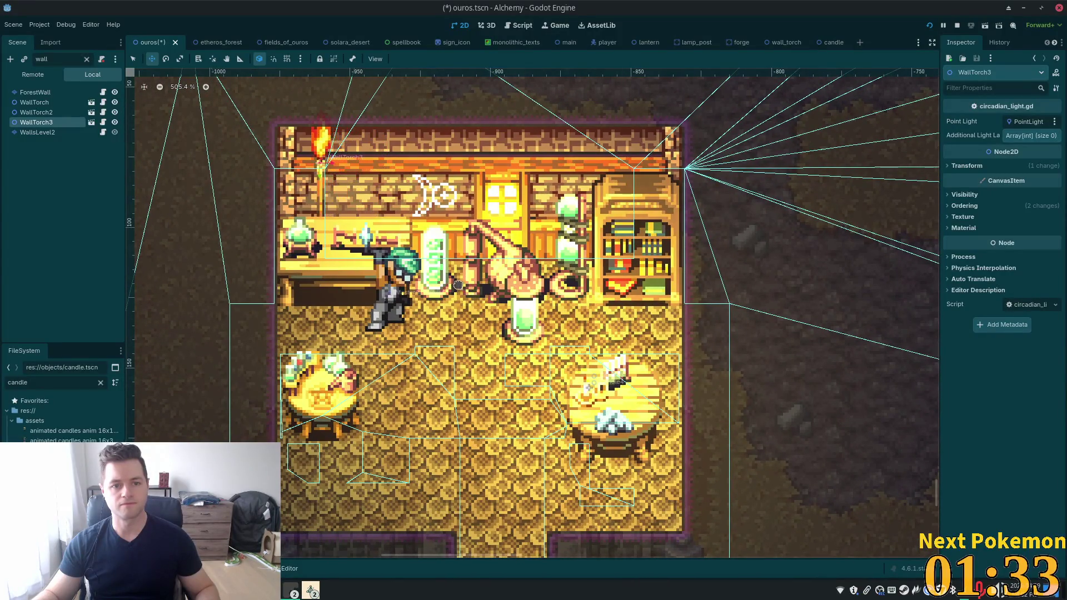
pyautogui.moveTo(453, 289)
pyautogui.mouseDown()
pyautogui.moveTo(447, 306)
pyautogui.moveTo(657, 280)
pyautogui.moveTo(681, 293)
pyautogui.moveTo(519, 281)
pyautogui.moveTo(529, 305)
pyautogui.mouseUp()
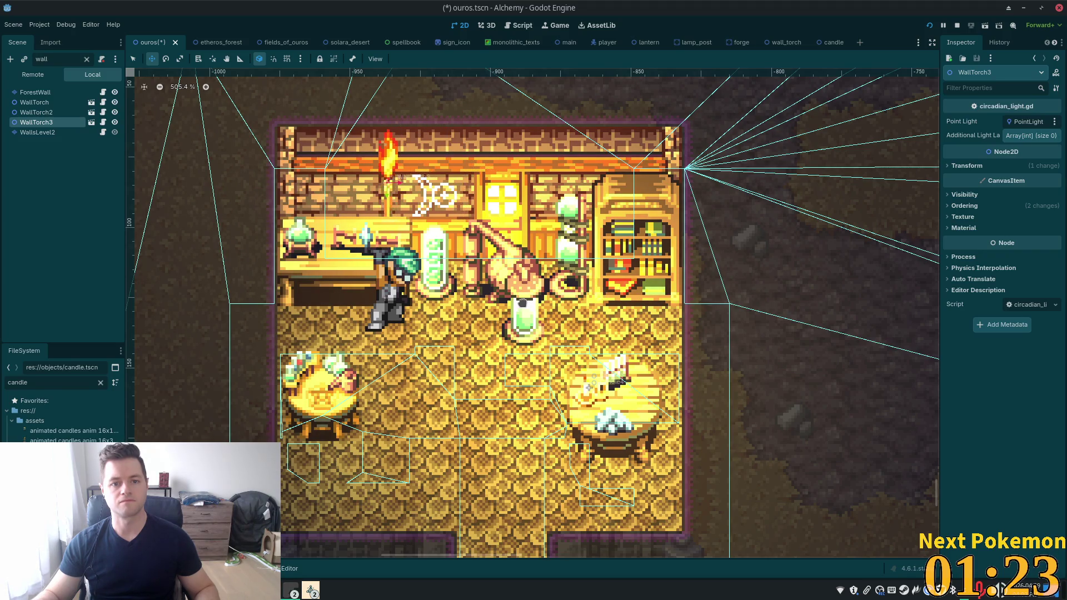
pyautogui.press('F5')
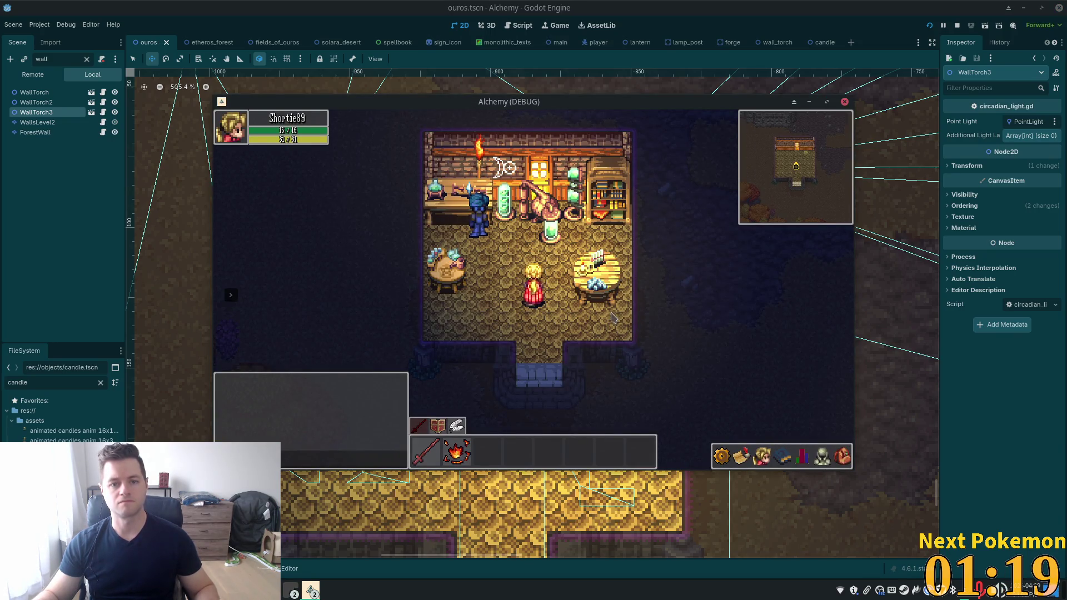
# Nudge WallTorch3 further left along the back wall and recheck it in game
pyautogui.press('F8')
pyautogui.press('Left')
pyautogui.press('Left')
pyautogui.press('Left')
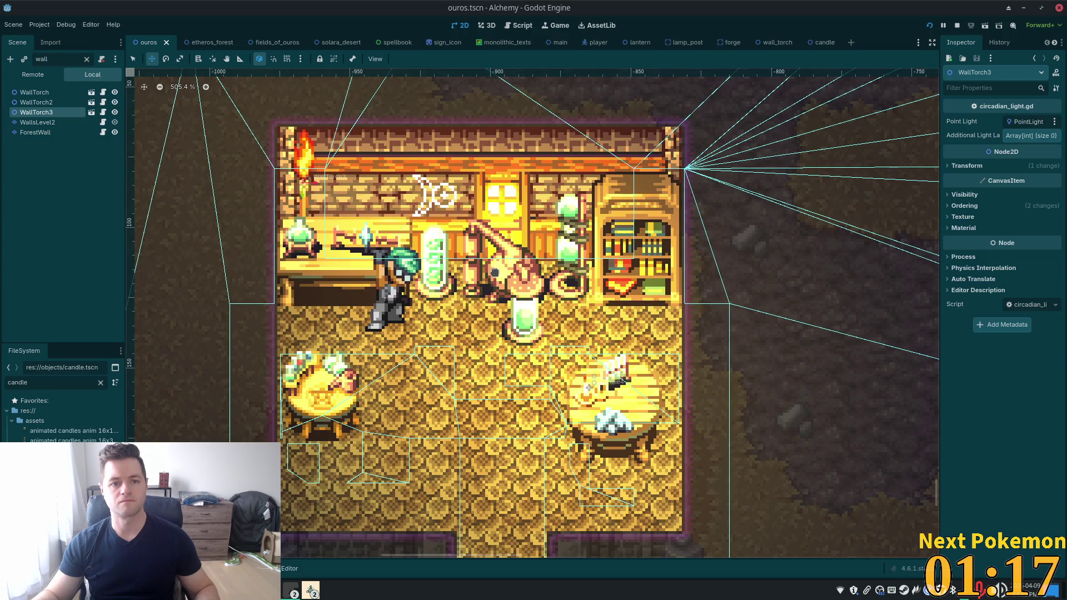
pyautogui.press('F5')
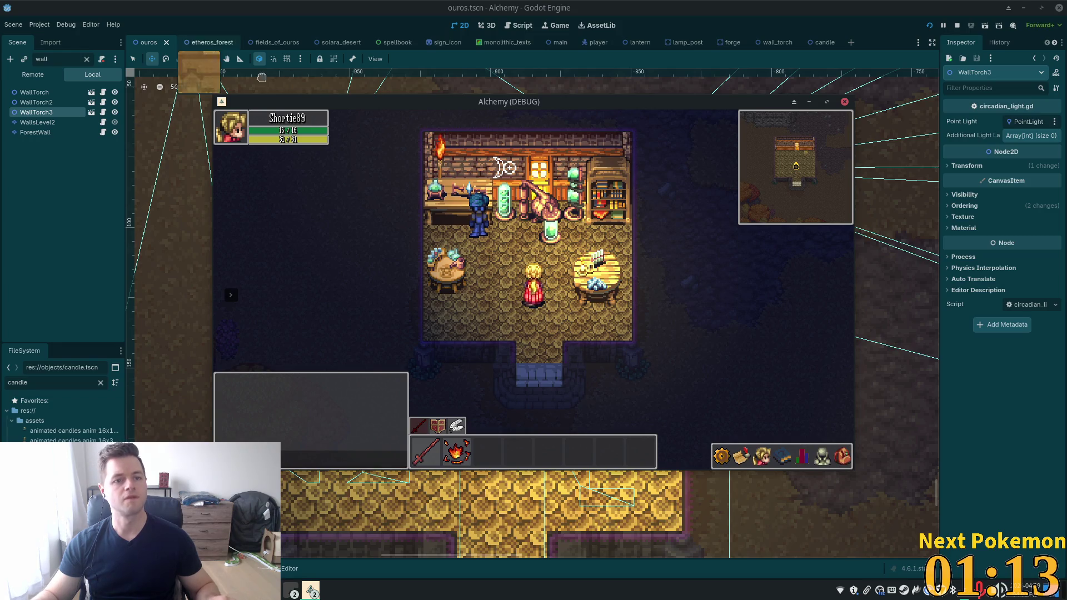
pyautogui.press('F8')
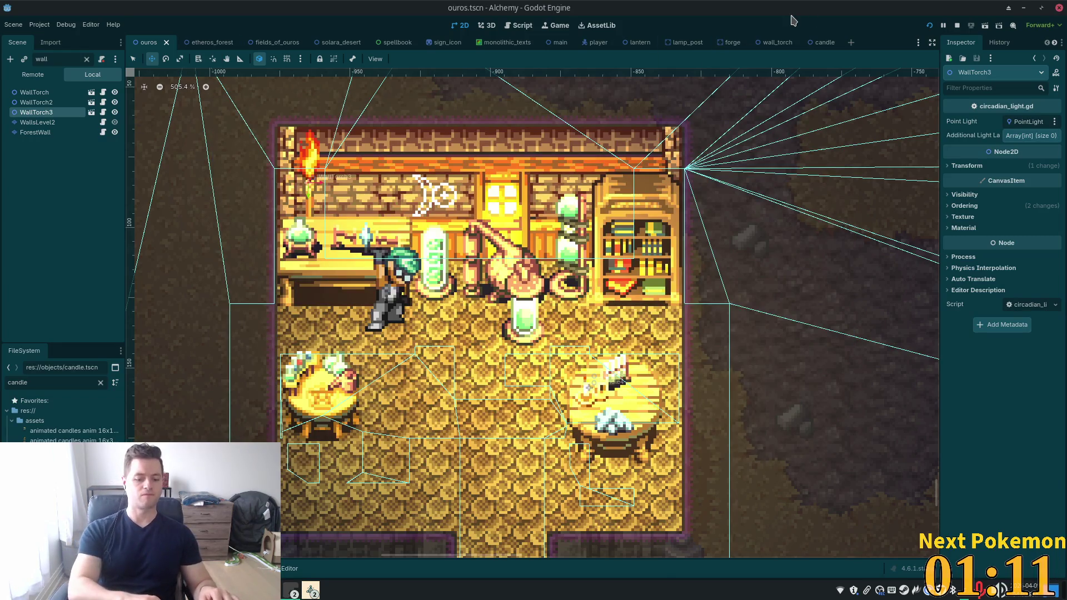
# Quick-open the master_alchemist script through file search
pyautogui.hotkey('shift', 'alt', 'o')
pyautogui.write('master_')
pyautogui.press('Return')
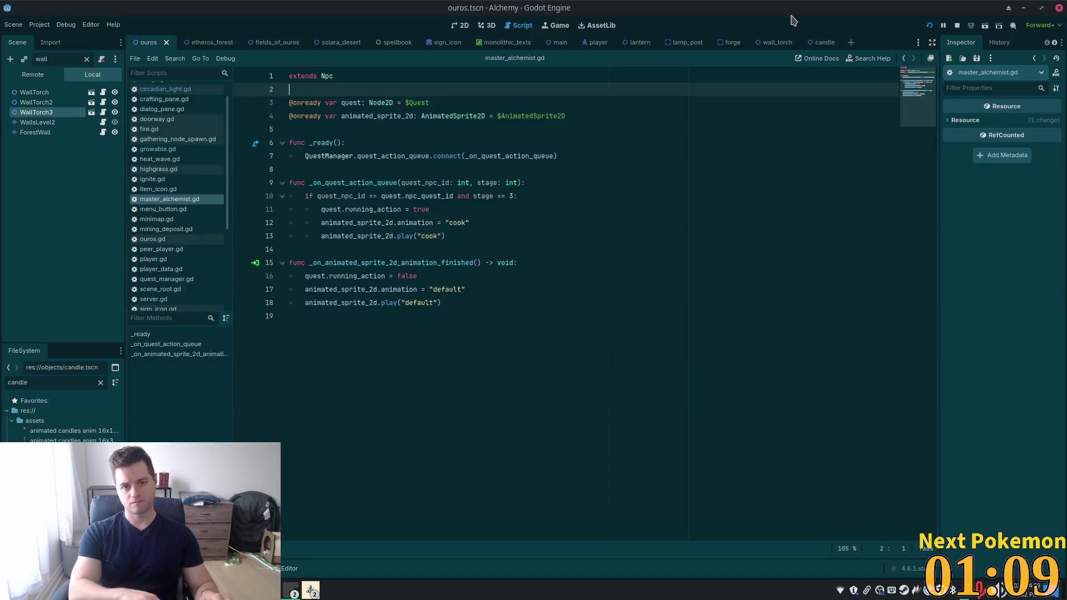
# Open the master_alchemist scene in the 2D view with the node filter cleared
pyautogui.hotkey('shift', 'alt', 'o')
pyautogui.write('master_')
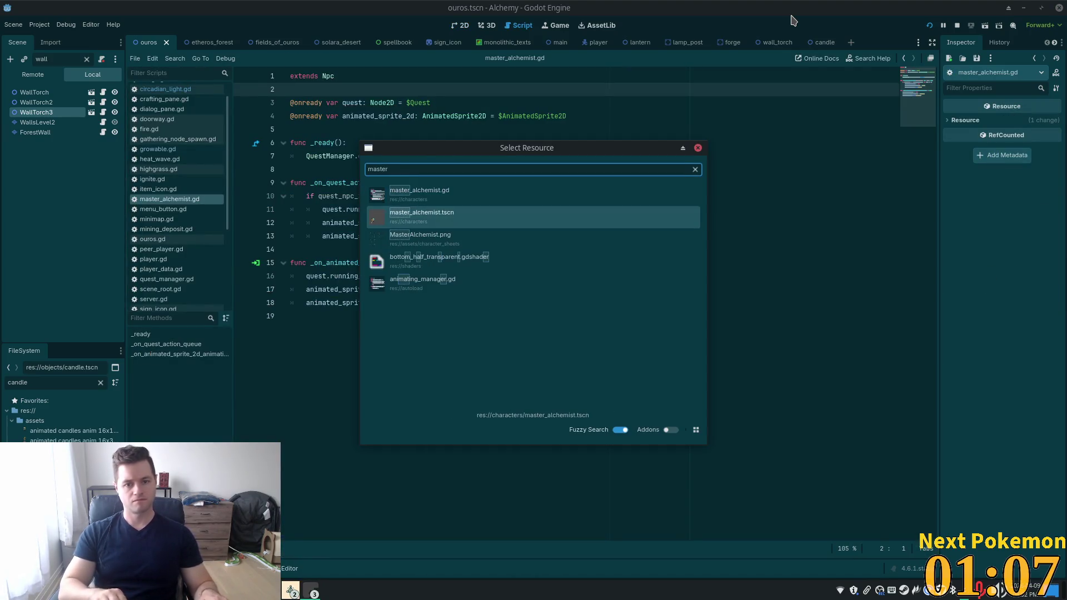
pyautogui.press('Return')
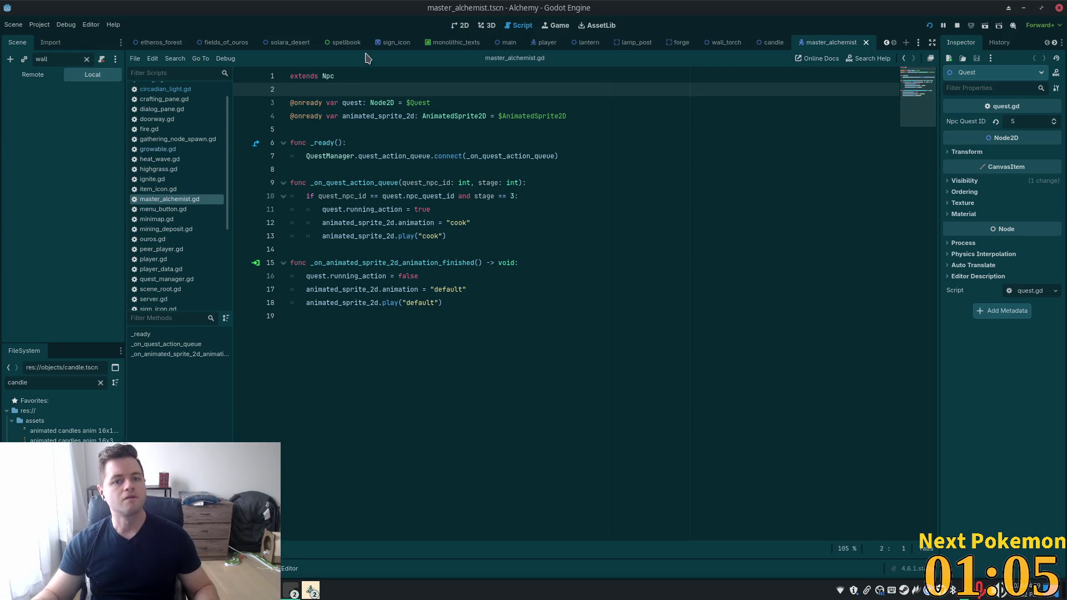
pyautogui.click(461, 26)
pyautogui.click(87, 59)
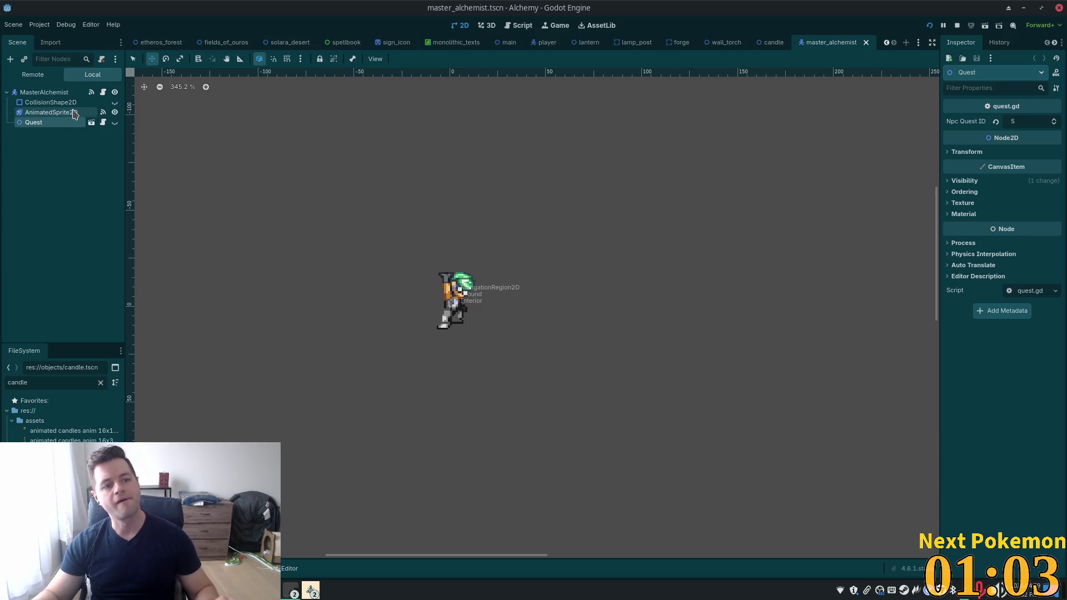
# Enable light layer 2 on the alchemist's AnimatedSprite2D, save, and switch to the wall_torch scene
pyautogui.click(51, 112)
pyautogui.click(997, 235)
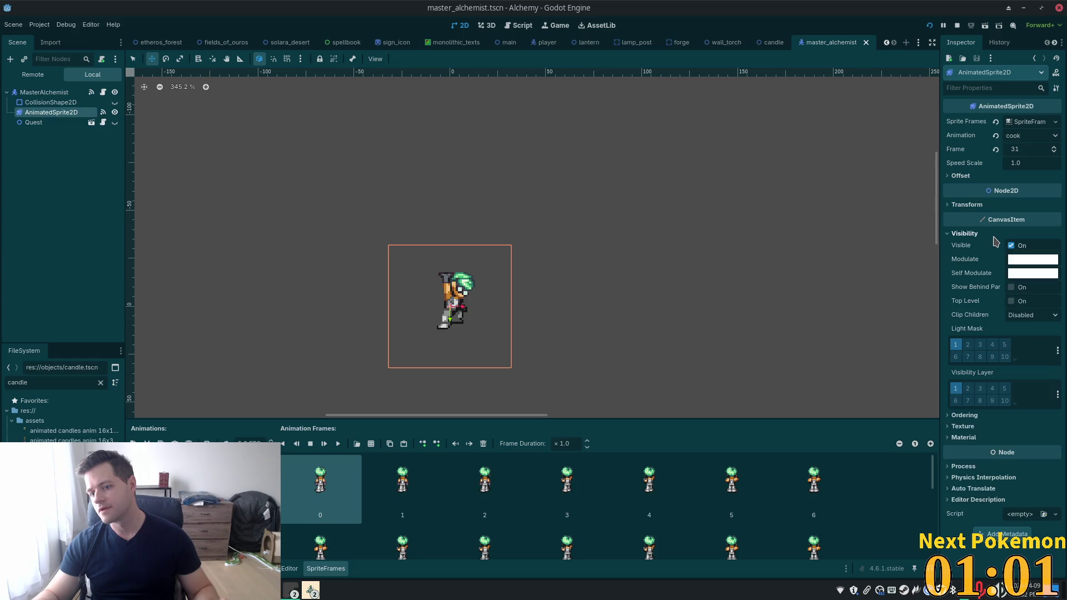
pyautogui.click(967, 344)
pyautogui.hotkey('ctrl', 's')
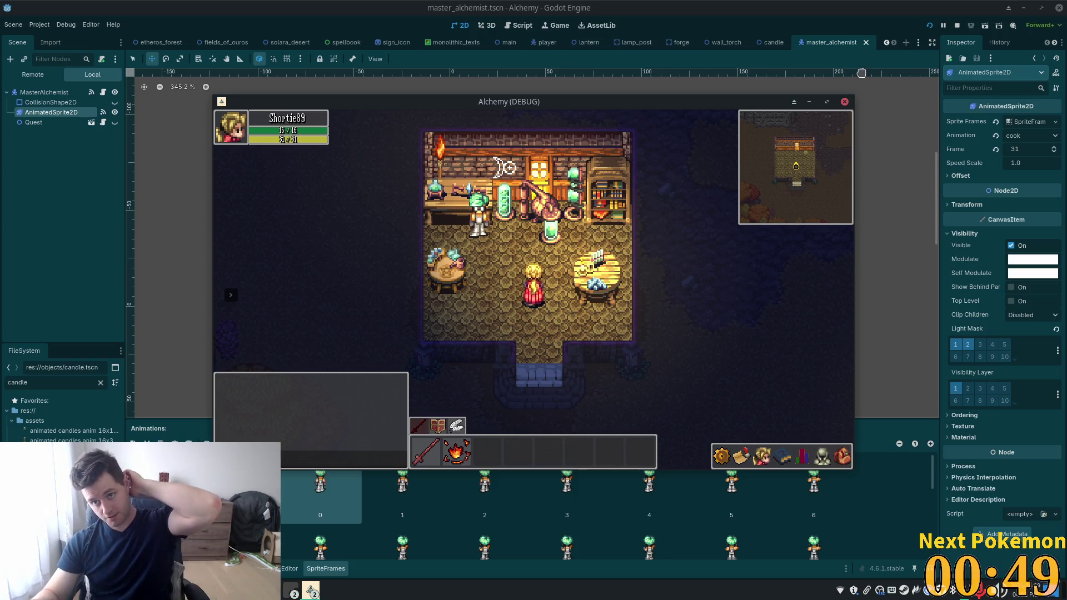
pyautogui.click(728, 42)
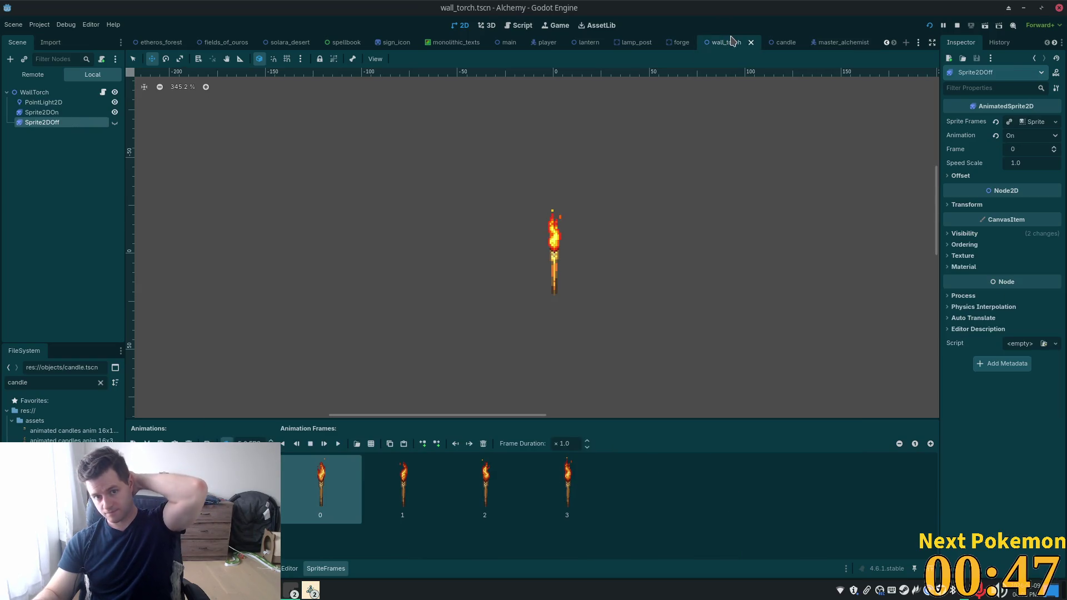
# Select the WallTorch root node and run the full project
pyautogui.click(51, 92)
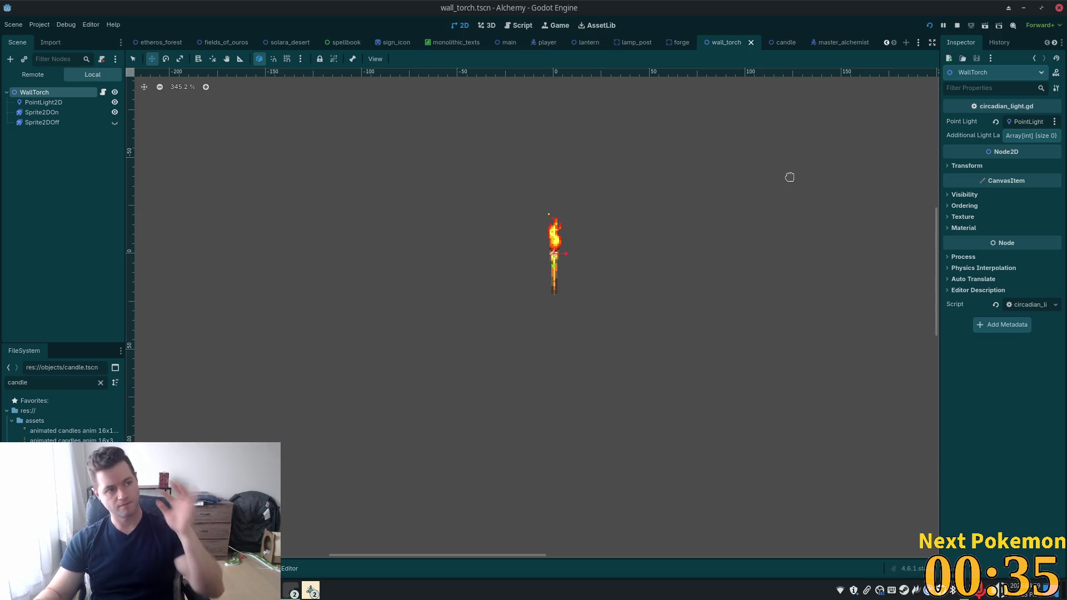
pyautogui.press('F5')
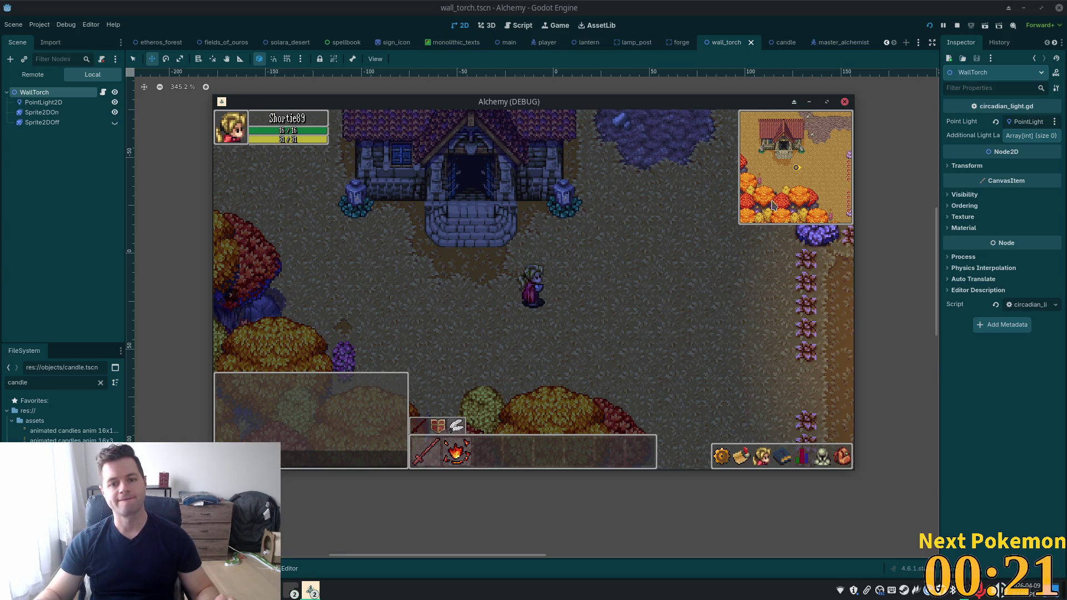
# Walk past the shop and flower fields, across the bridge to a house door and back
pyautogui.press('Right')
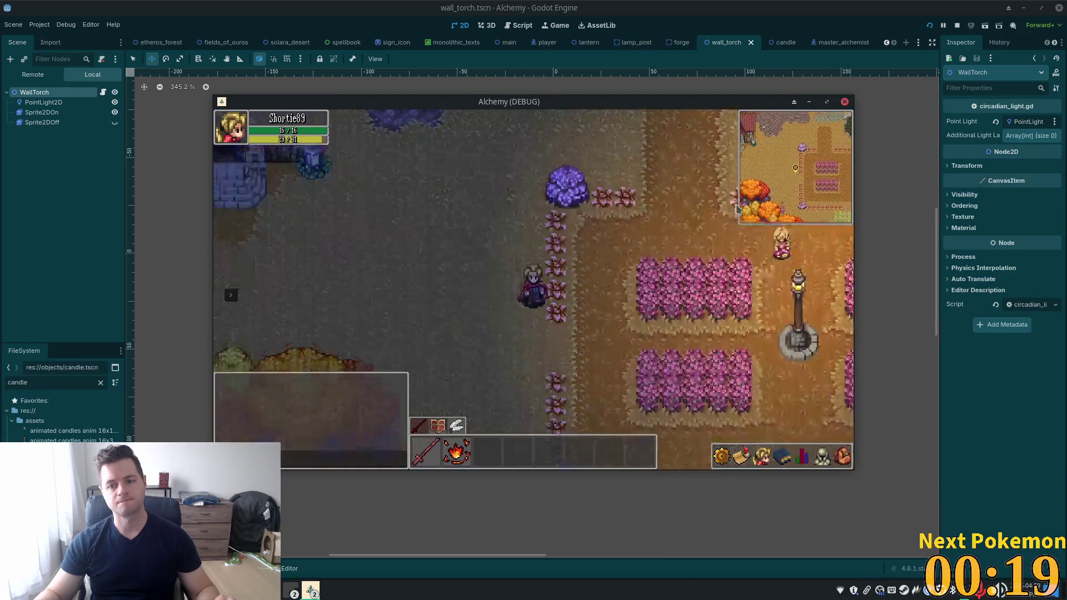
pyautogui.press('Up')
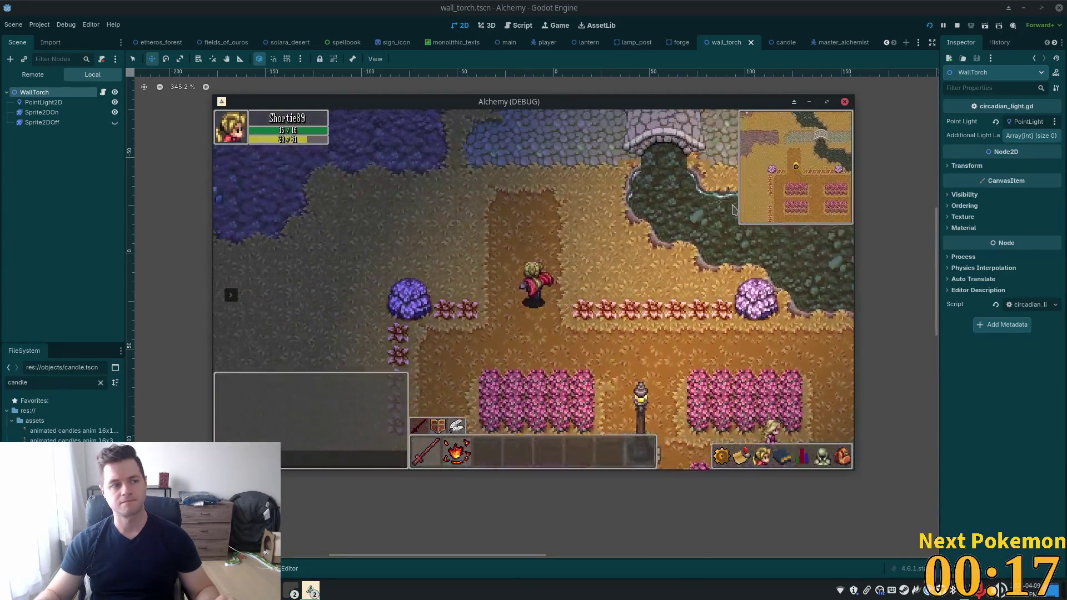
pyautogui.press('Right')
pyautogui.press('Up')
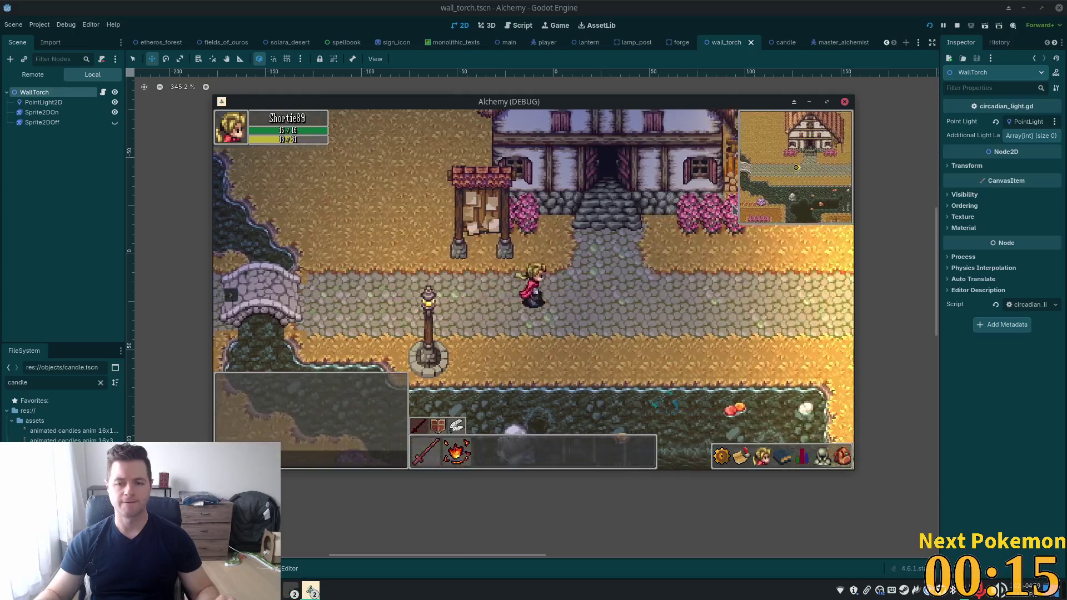
pyautogui.press('Up')
pyautogui.press('Down')
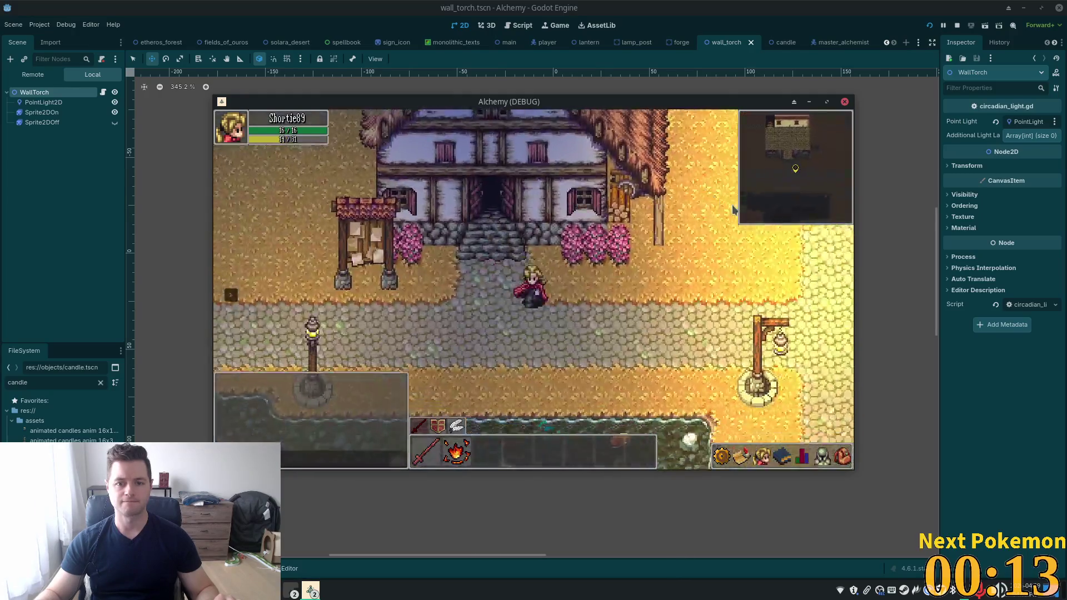
# Walk east between the lamp posts and north into the forge beside the white-haired character
pyautogui.press('Right')
pyautogui.press('Up')
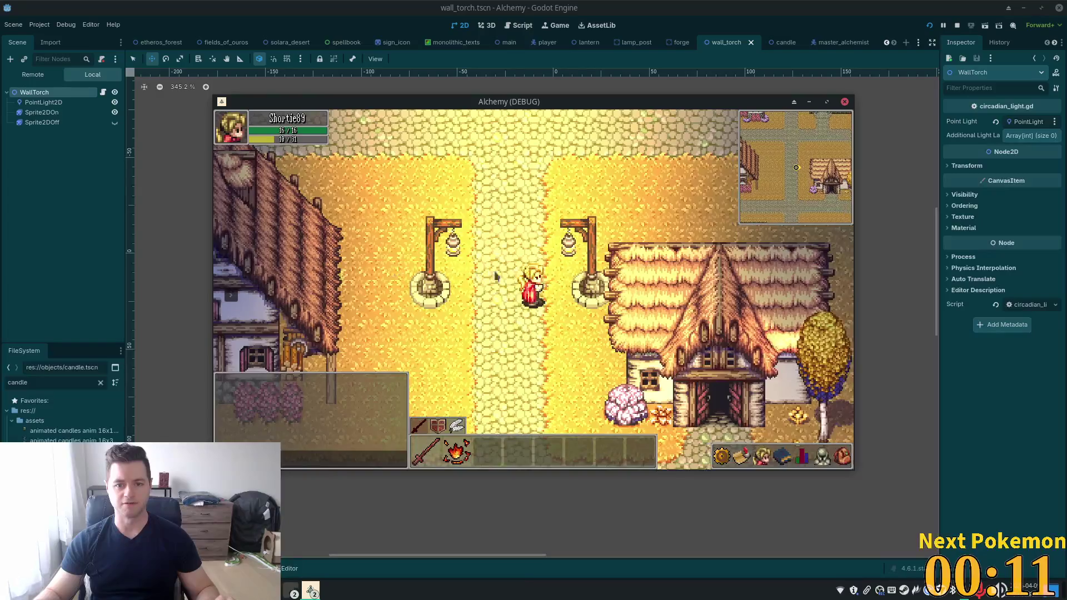
pyautogui.press('Up')
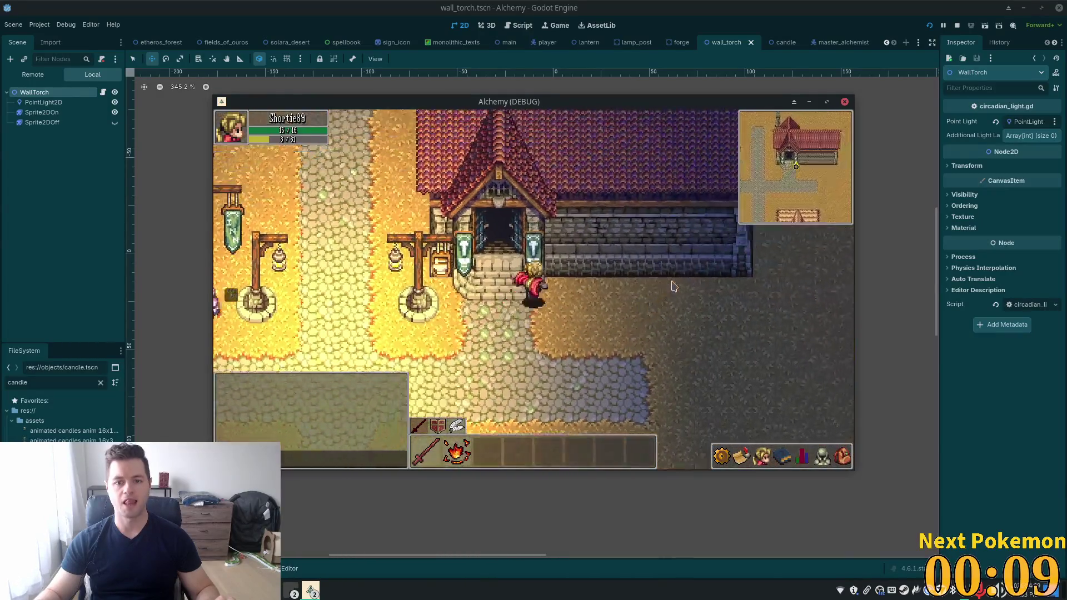
pyautogui.press('Up')
pyautogui.press('Right')
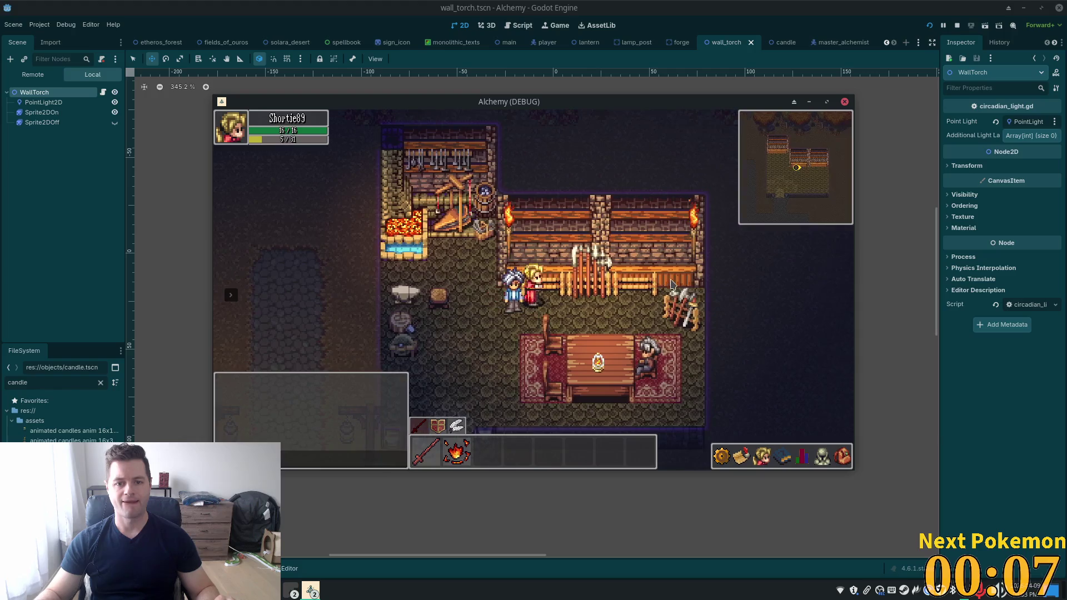
# Leave the forge into the sunny street and walk west into the inn
pyautogui.press('Down')
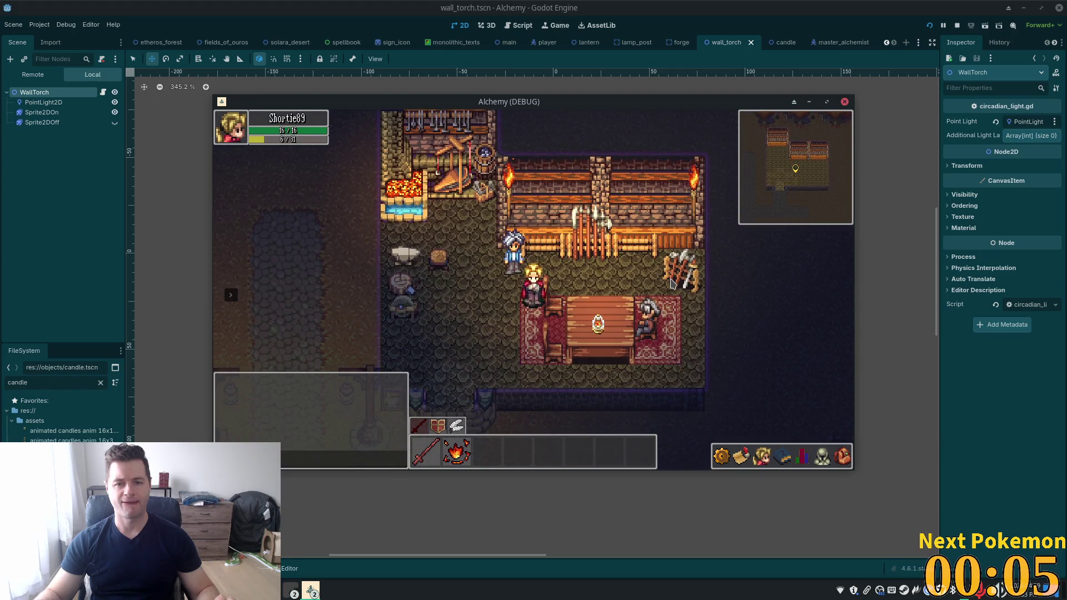
pyautogui.press('Down')
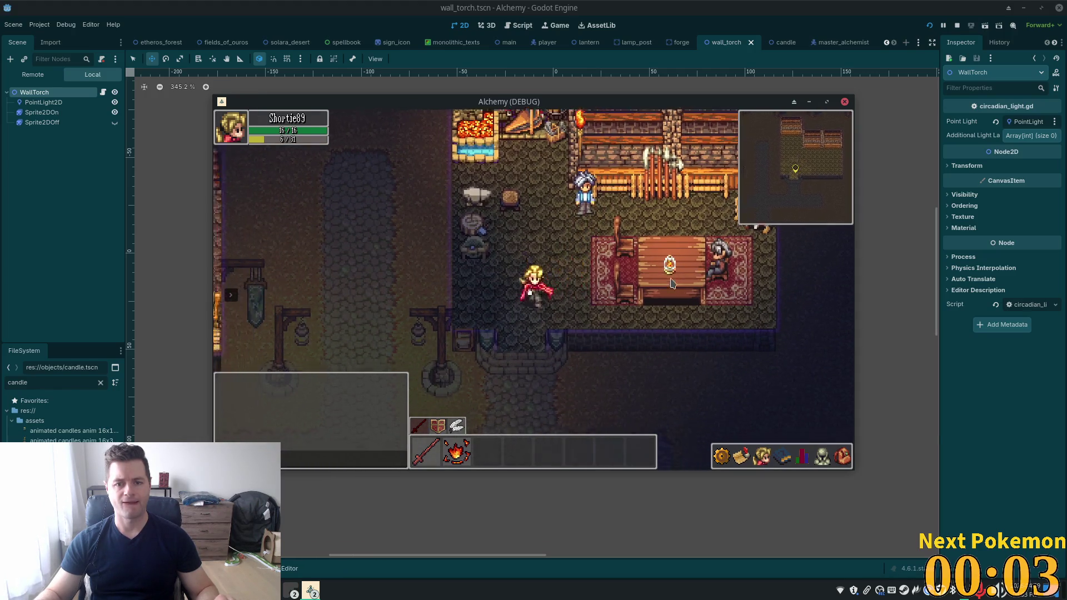
pyautogui.press('Left')
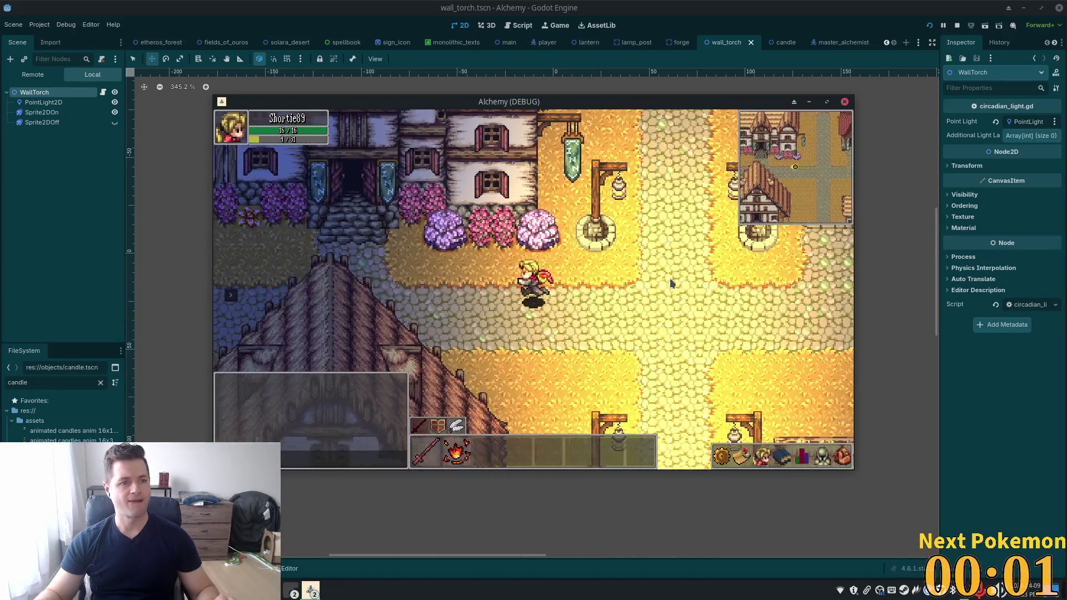
pyautogui.press('Up')
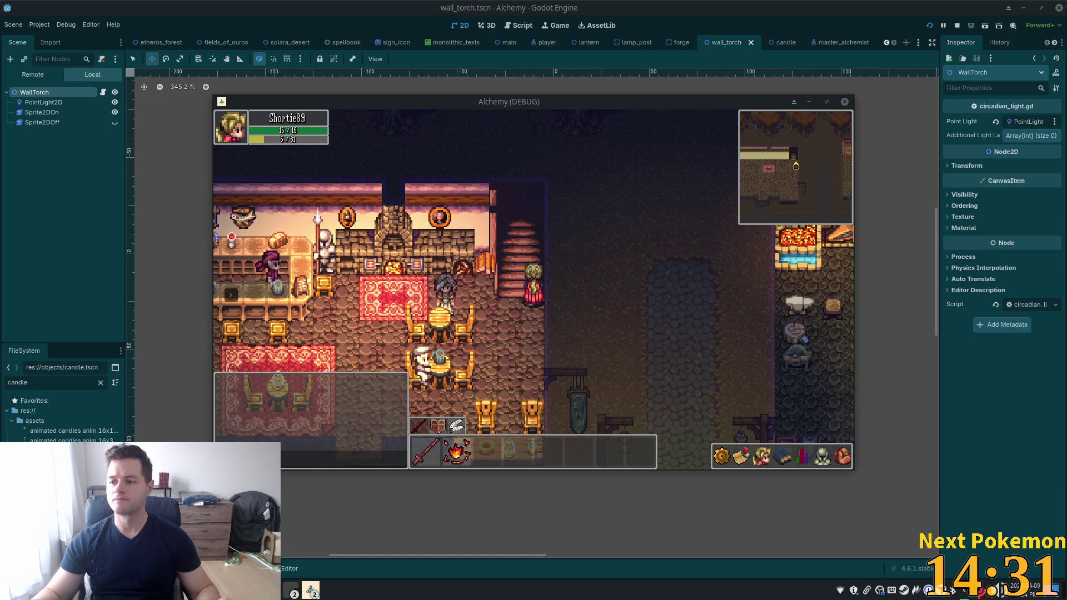
# Focus the game and walk around the inn's tavern tables toward the staircase
pyautogui.click(597, 299)
pyautogui.hotkey('Left', 'Down')
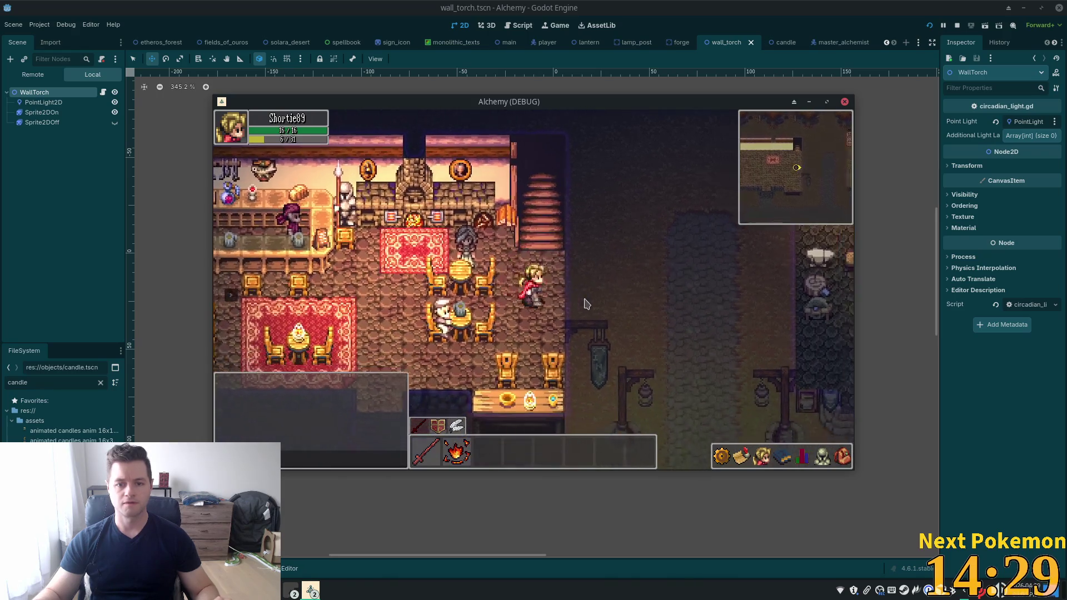
pyautogui.press('Left')
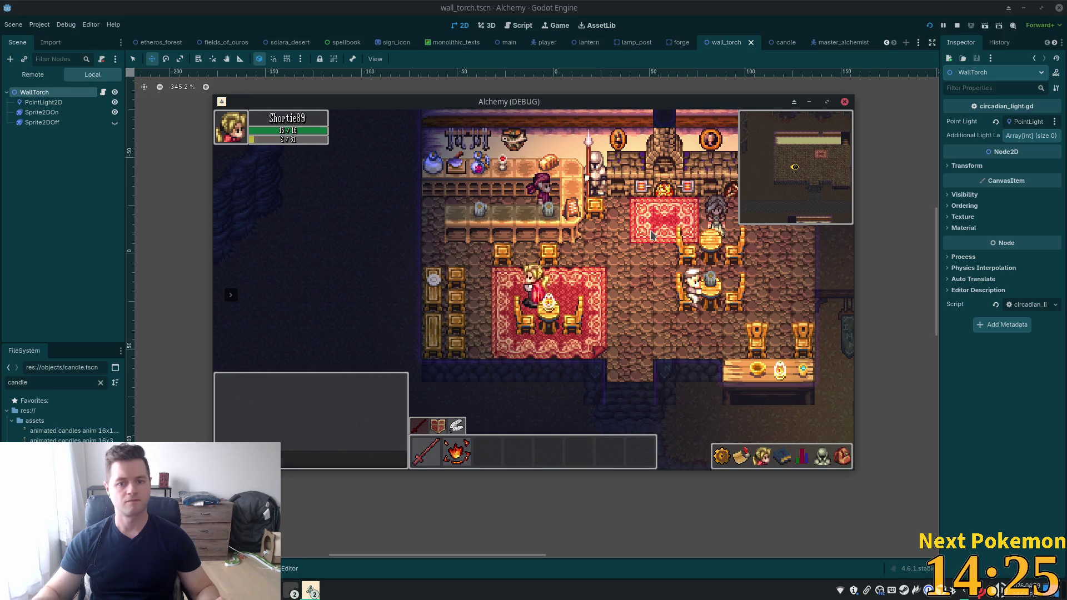
pyautogui.hotkey('Right', 'Down')
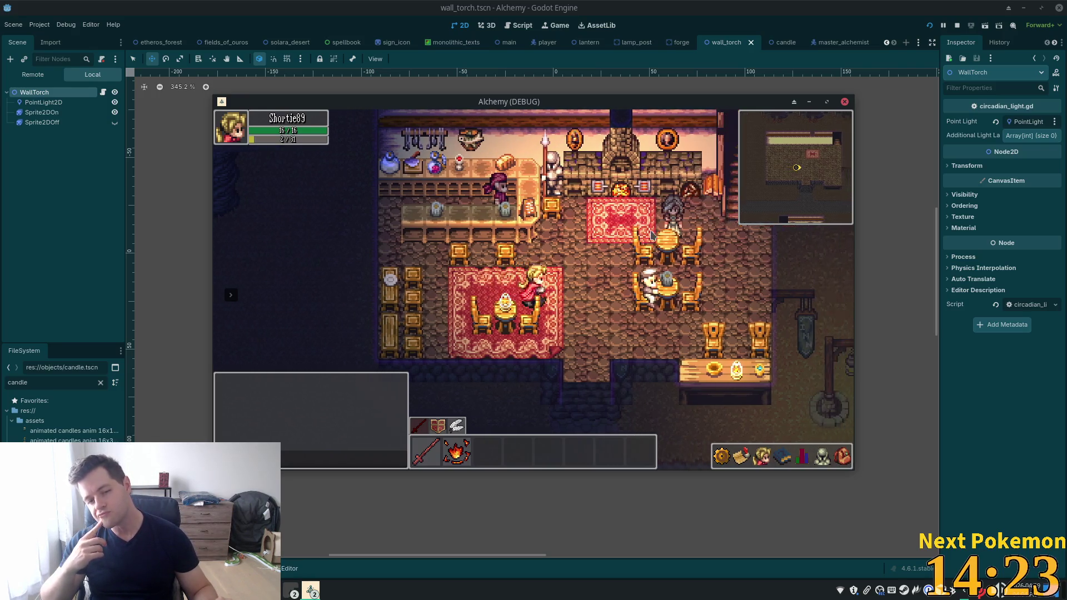
pyautogui.press('Up')
pyautogui.press('Right')
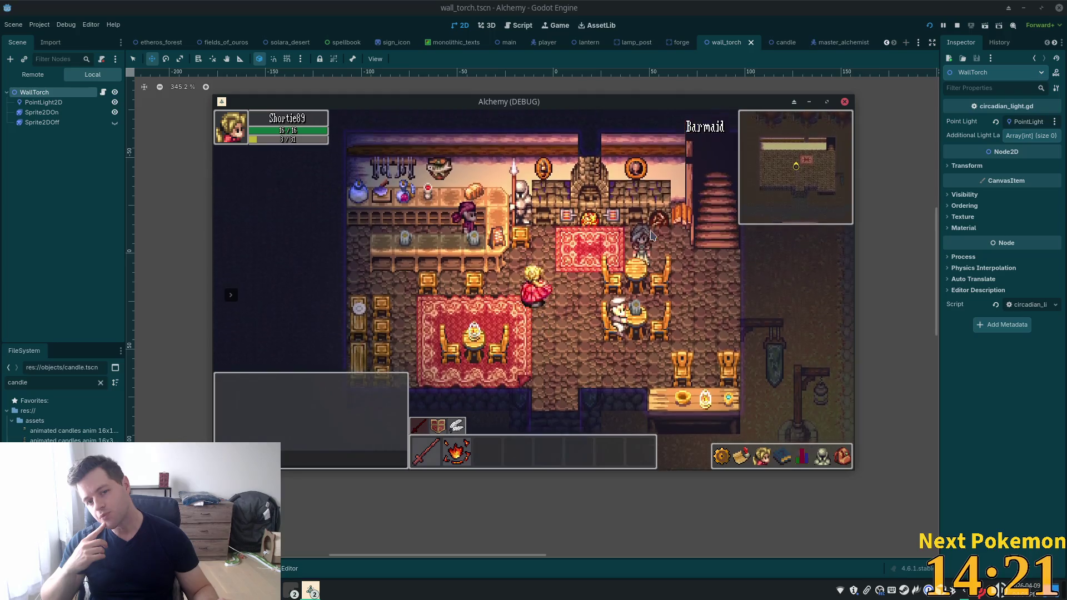
# Climb to the upstairs bedrooms, come back down, and leave the inn
pyautogui.press('Right')
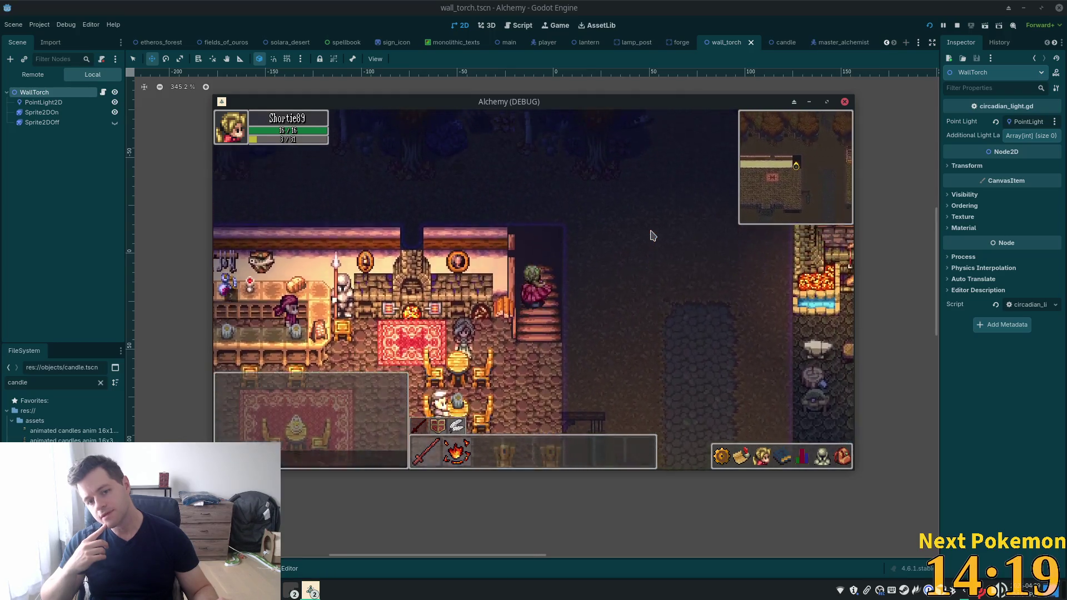
pyautogui.press('Left')
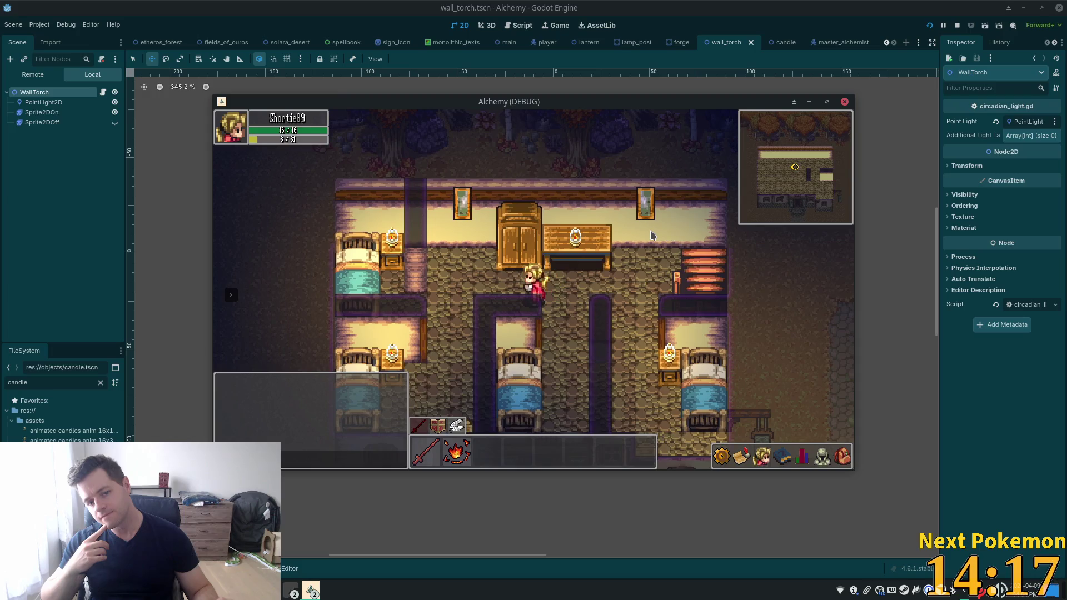
pyautogui.press('Right')
pyautogui.press('Up')
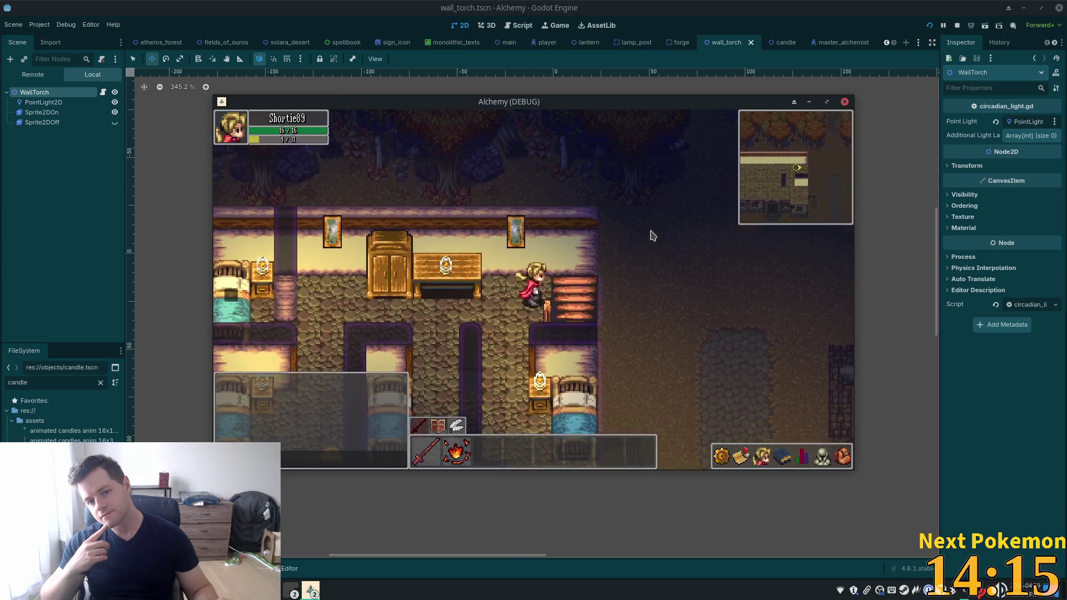
pyautogui.press('Down')
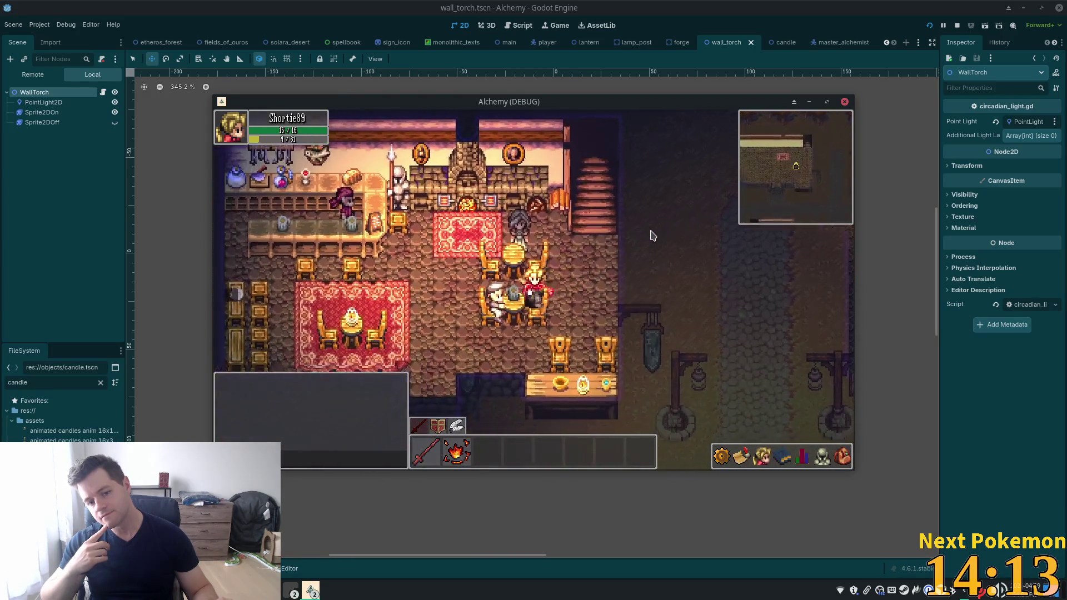
pyautogui.press('Down')
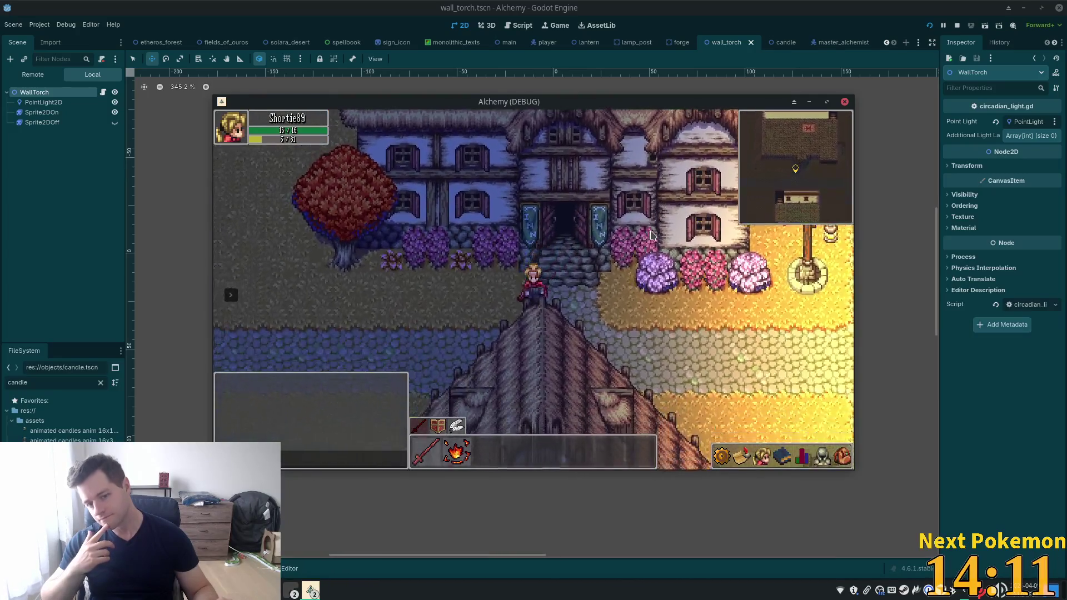
# Walk west past the river and bridge, down alongside the shop to its door
pyautogui.press('Left')
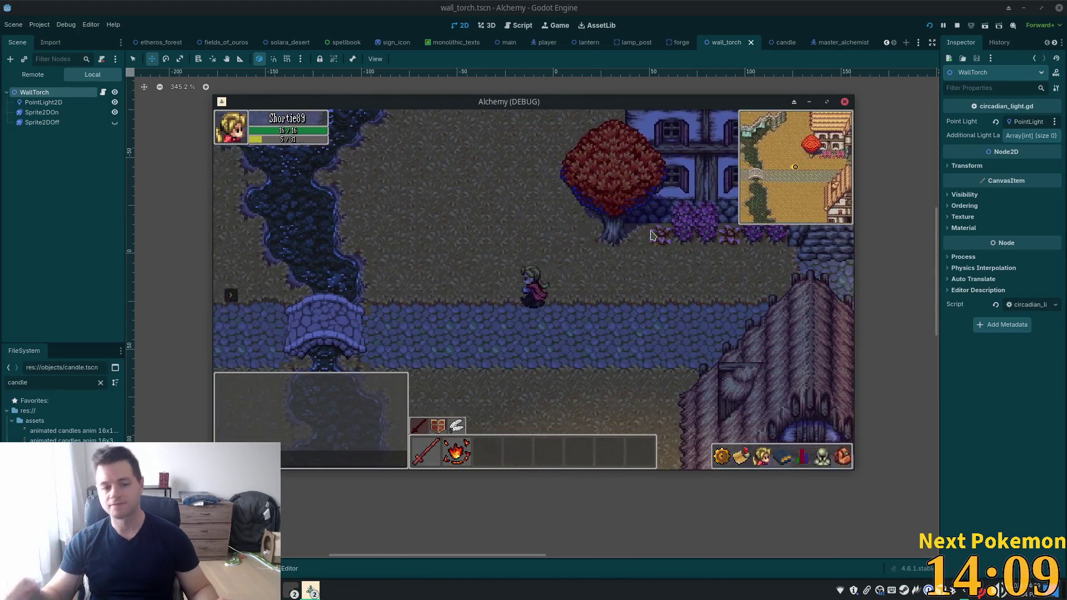
pyautogui.press('Down')
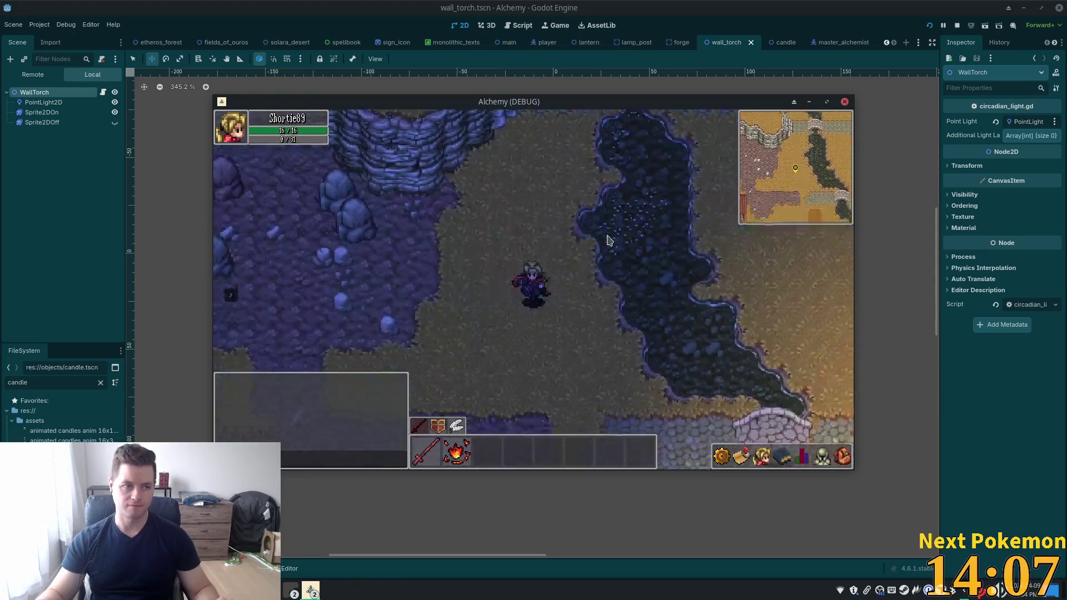
pyautogui.press('Left')
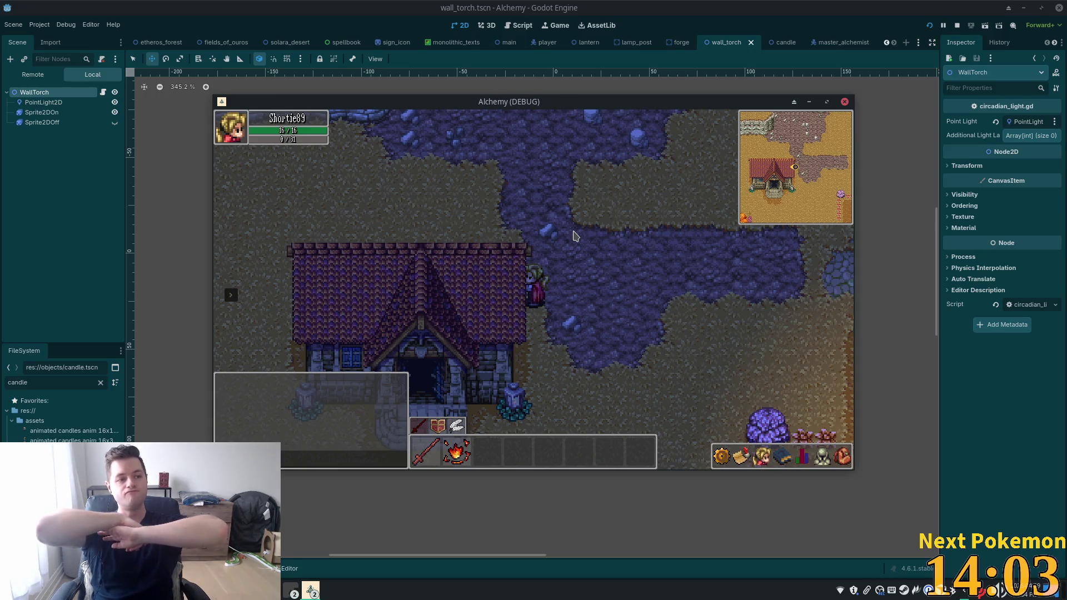
pyautogui.press('Down')
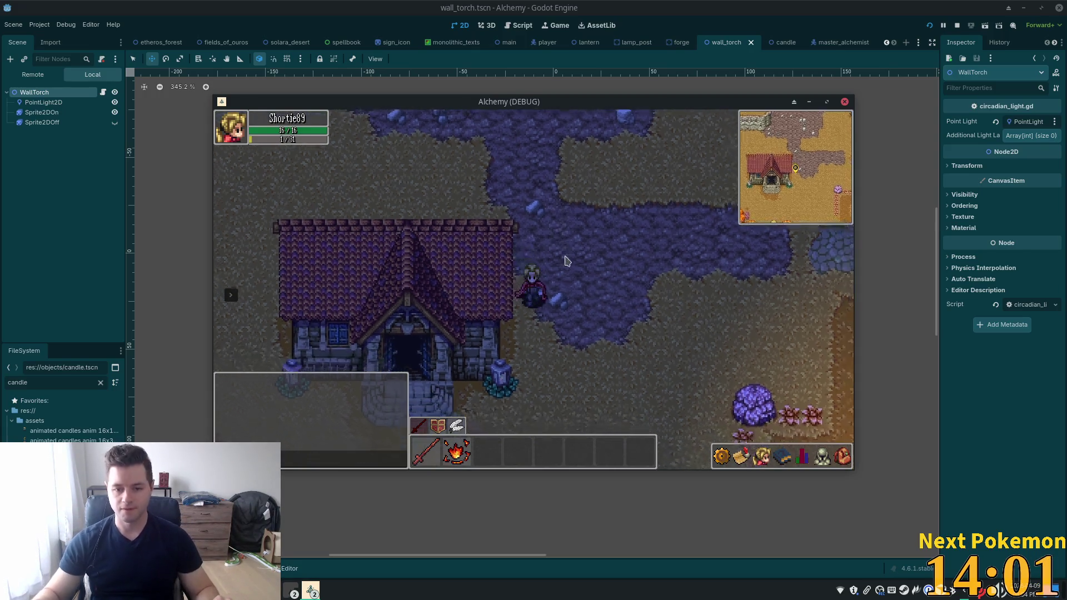
pyautogui.press('Left')
# Enter the alchemy shop, walk further inside, then leave back to town
pyautogui.press('Up')
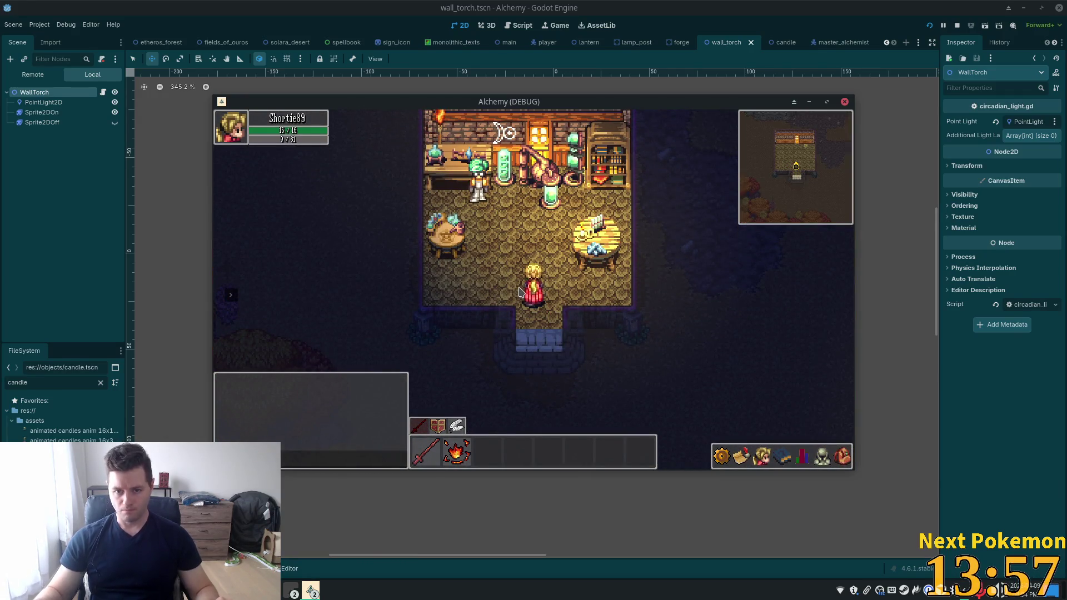
pyautogui.press('Up')
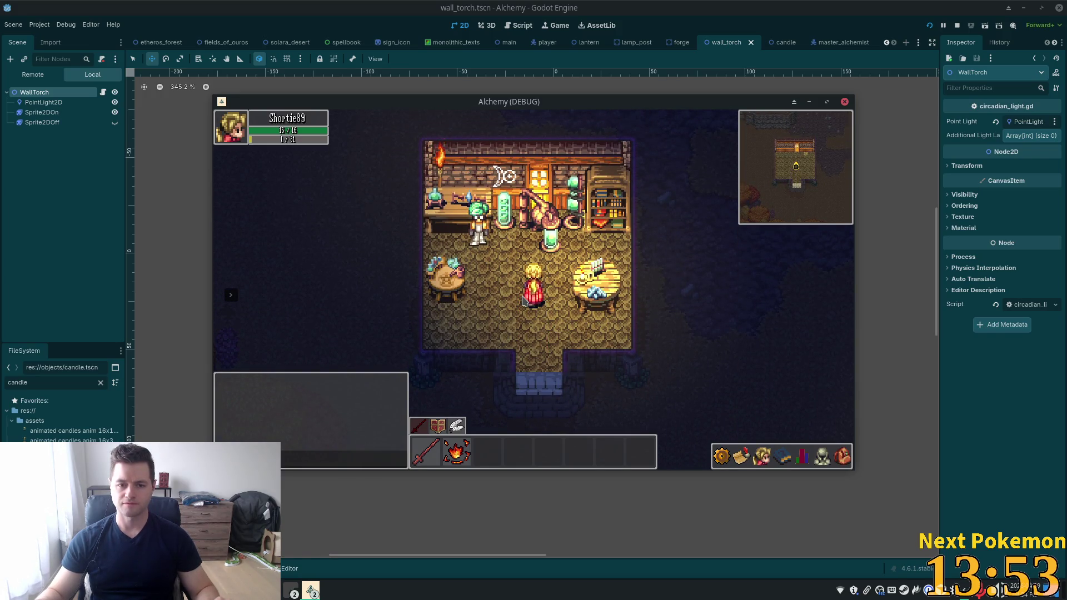
pyautogui.press('Down')
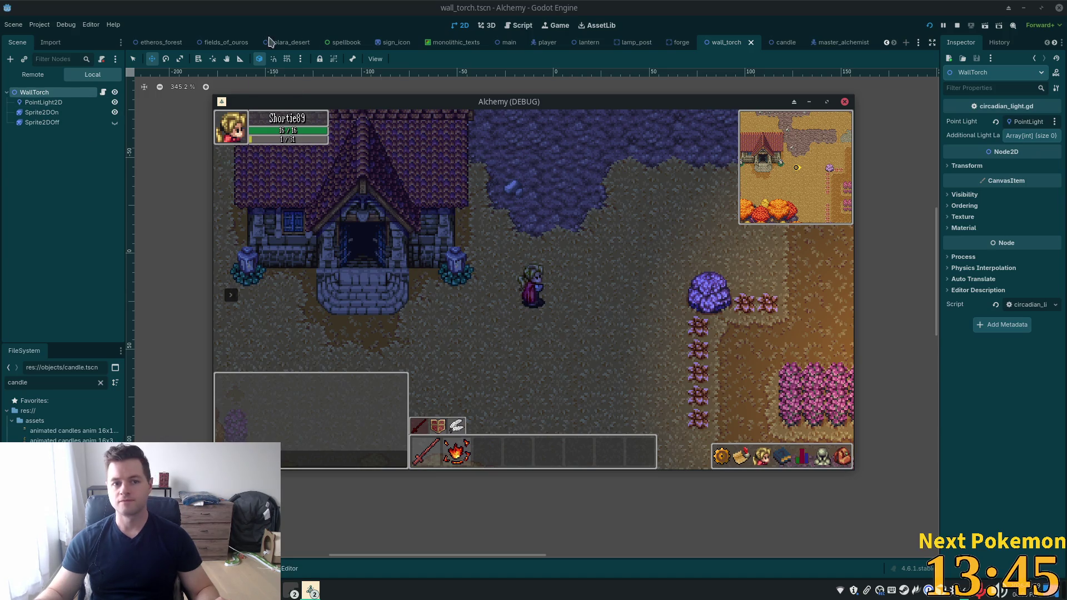
pyautogui.scroll(1, 156, 45)
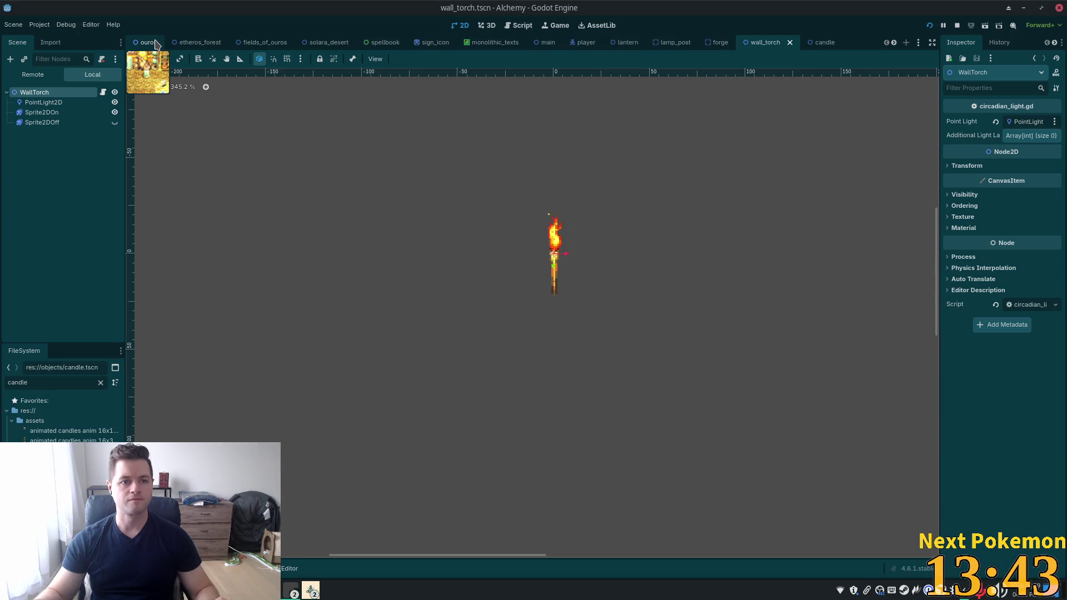
pyautogui.click(155, 45)
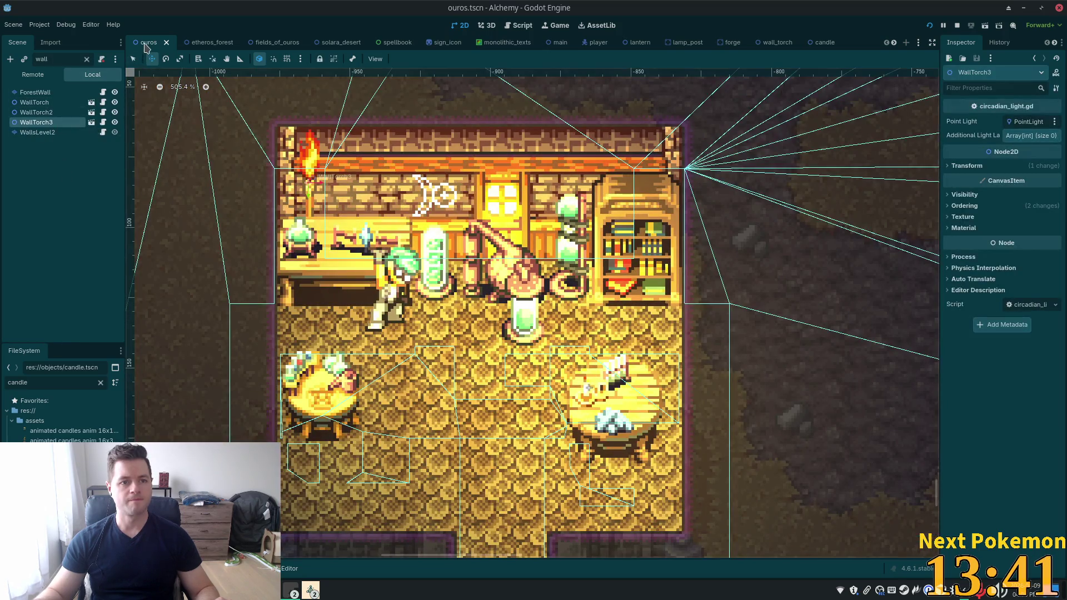
pyautogui.click(87, 59)
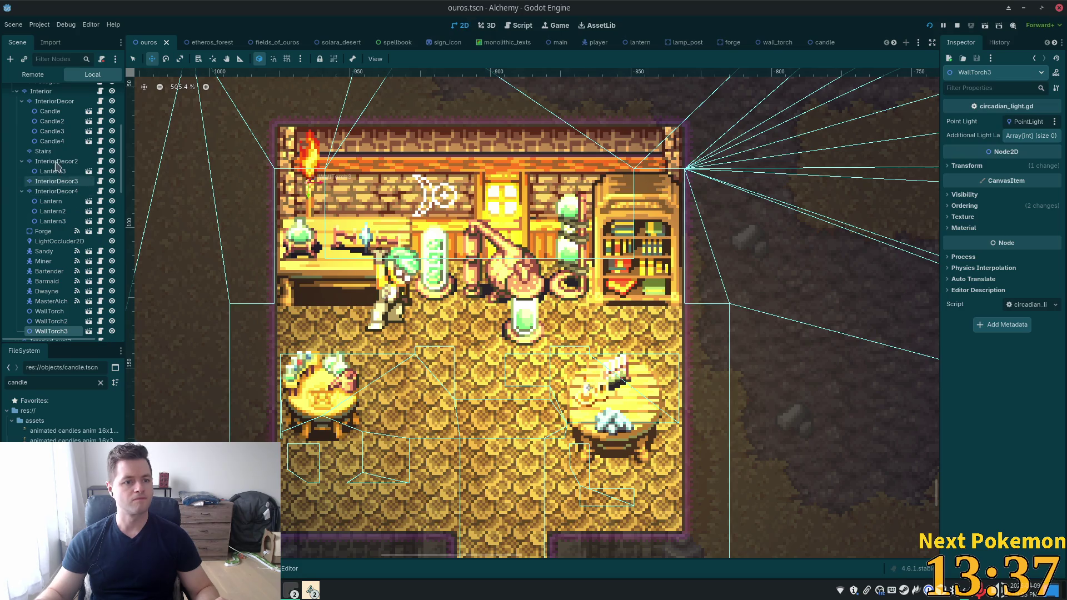
pyautogui.scroll(2, 61, 136)
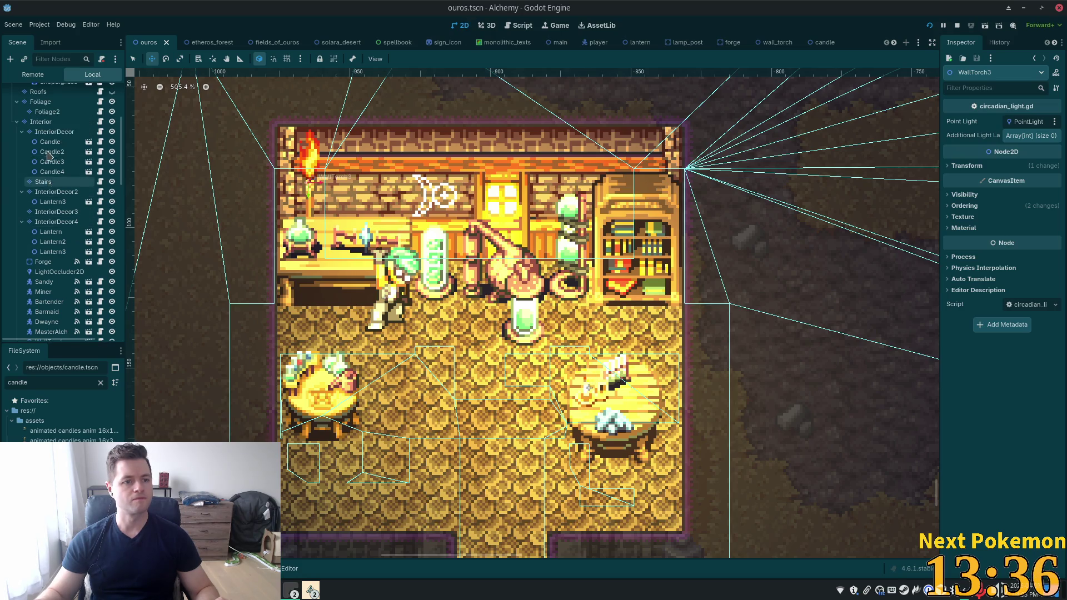
pyautogui.click(16, 122)
pyautogui.click(40, 102)
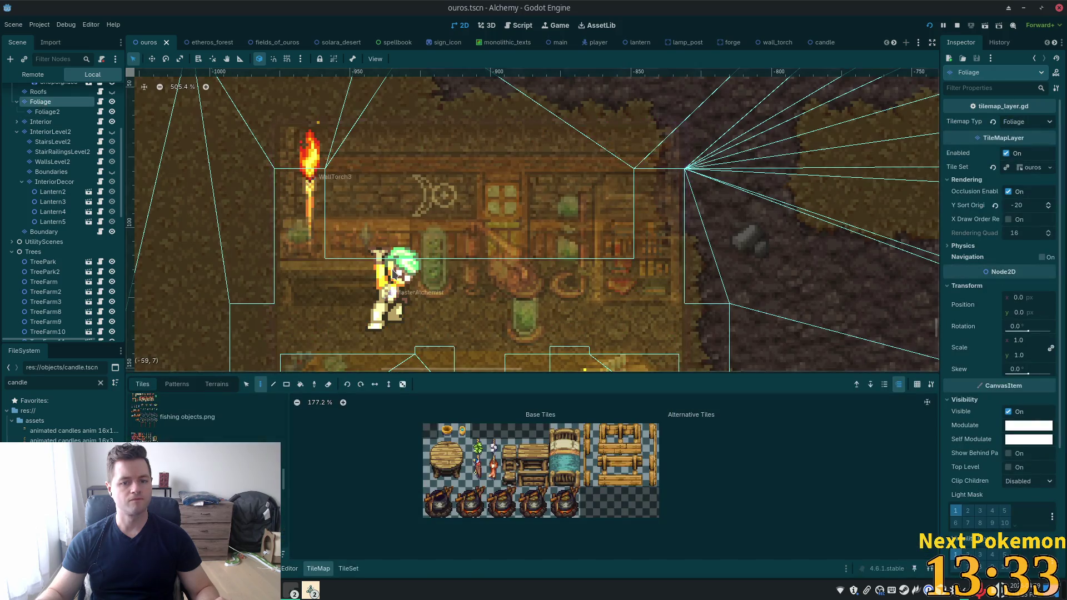
pyautogui.scroll(-4, 567, 325)
pyautogui.scroll(-5, 567, 325)
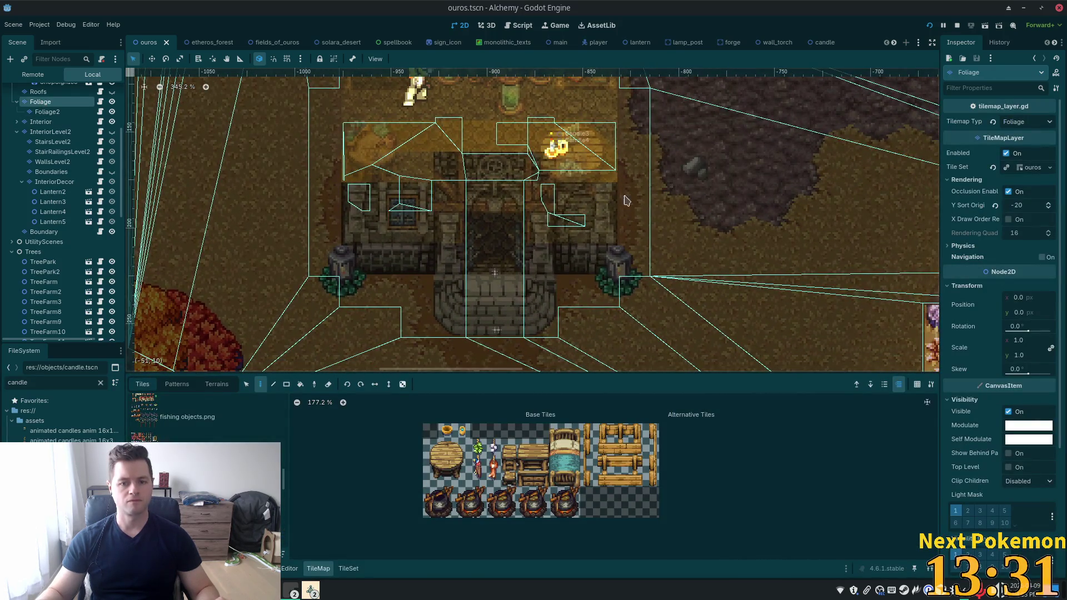
pyautogui.click(62, 113)
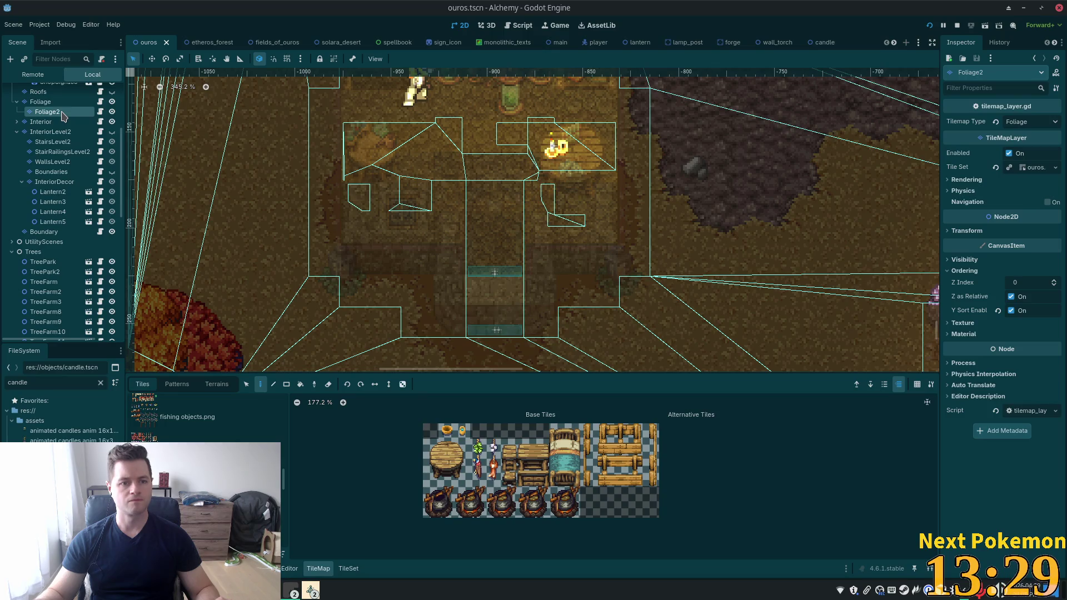
pyautogui.click(52, 104)
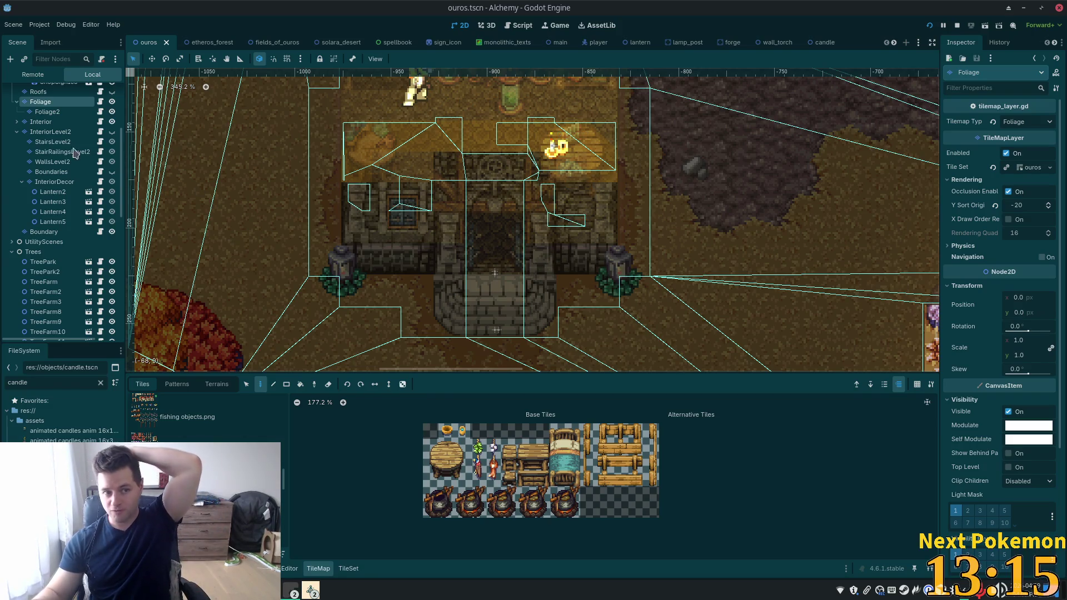
pyautogui.scroll(3, 36, 160)
pyautogui.click(45, 133)
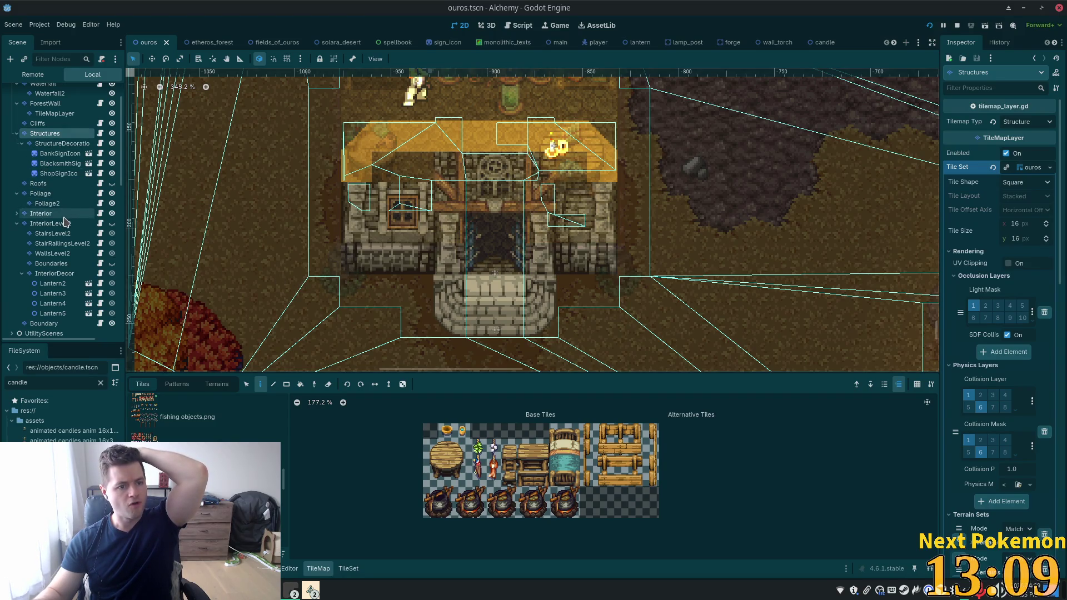
# Collapse InteriorLevel2 and inspect the Roofs and StructureDecoration layers
pyautogui.click(17, 223)
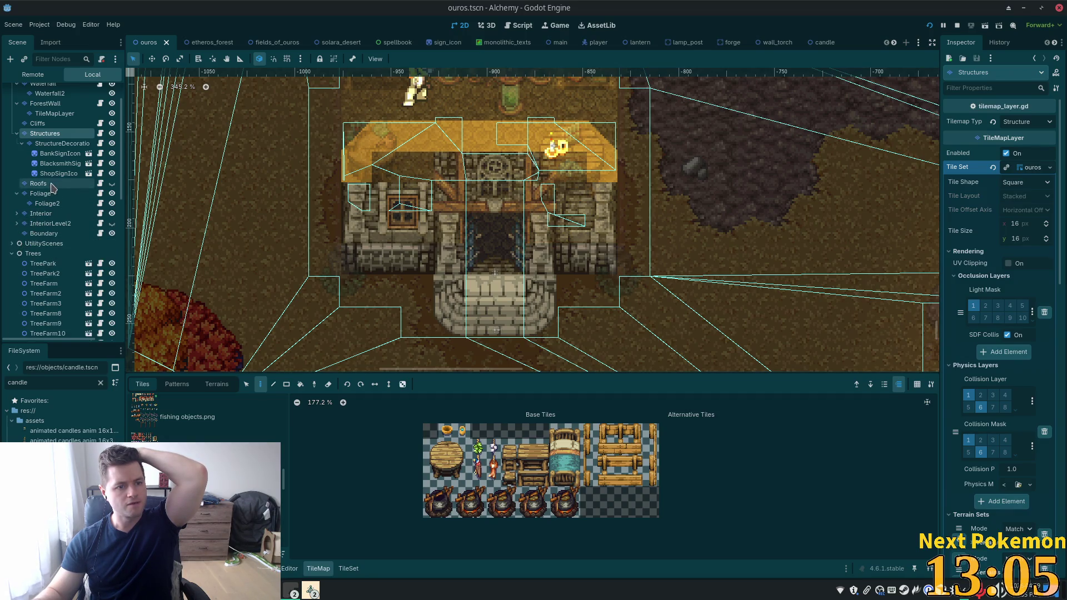
pyautogui.click(48, 184)
pyautogui.click(50, 133)
pyautogui.click(51, 144)
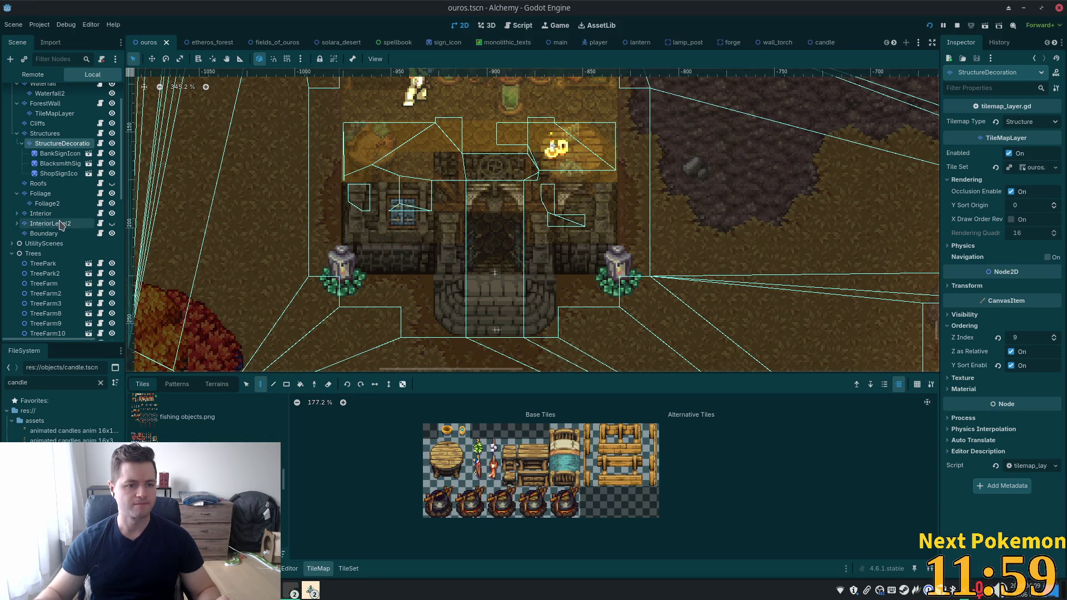
pyautogui.scroll(3, 61, 225)
# Inspect the ShopSignIcon node and the Foliage and Foliage2 tile layers
pyautogui.click(55, 212)
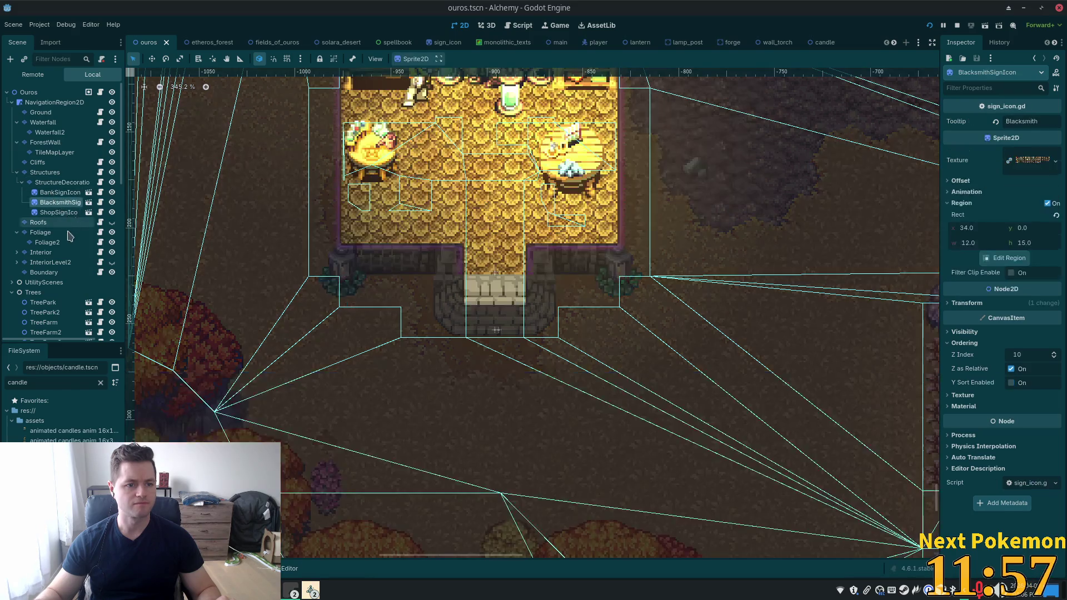
pyautogui.click(53, 233)
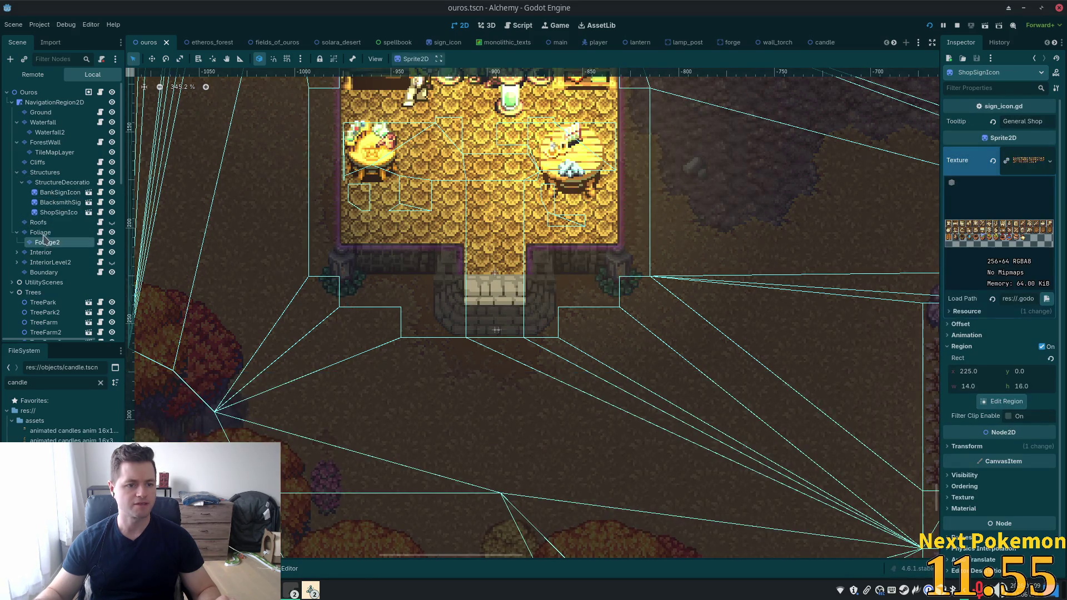
pyautogui.click(47, 242)
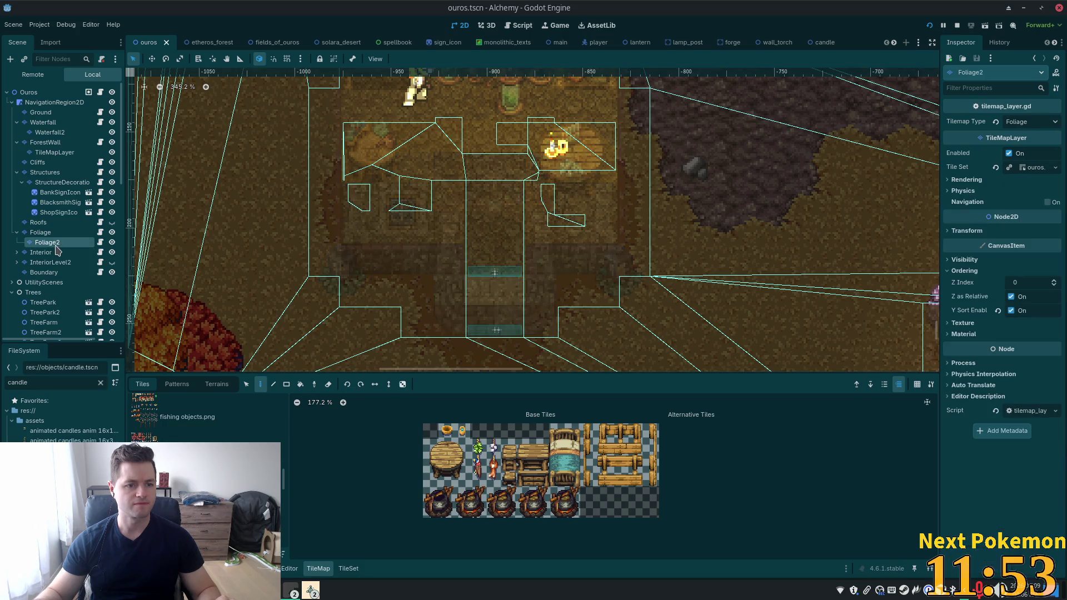
pyautogui.click(41, 235)
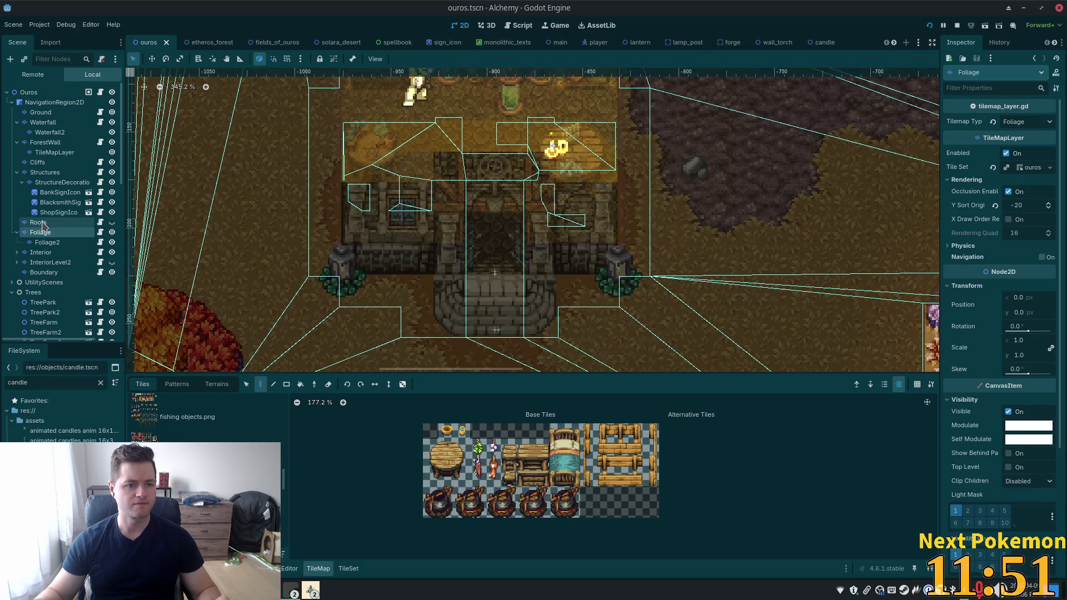
# Recheck StructureDecoration, expand Interior, and jump to the Candle node
pyautogui.click(47, 186)
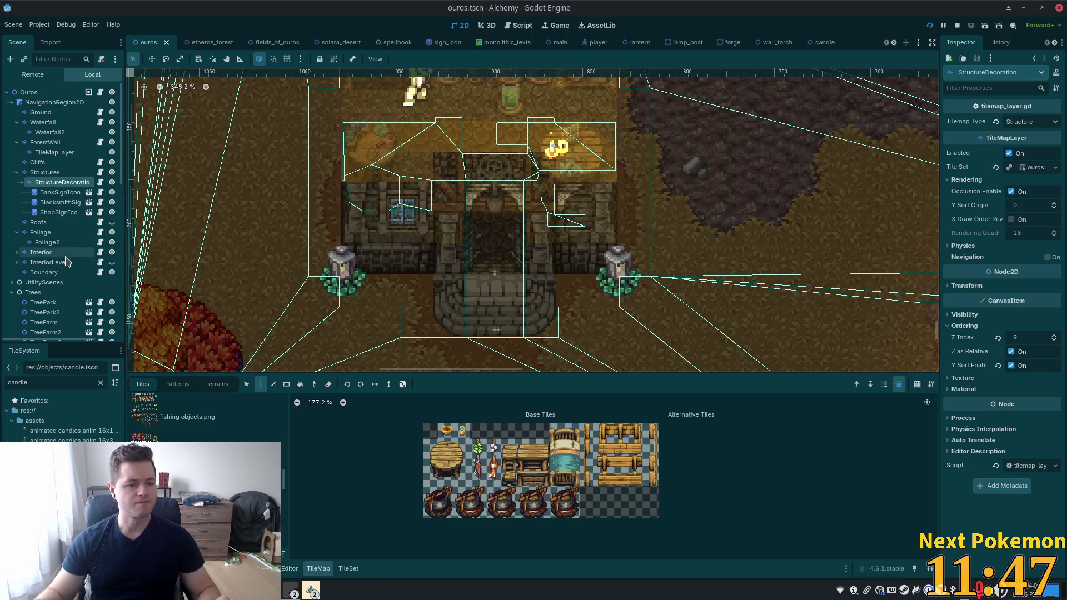
pyautogui.scroll(-5, 50, 194)
pyautogui.scroll(2, 21, 174)
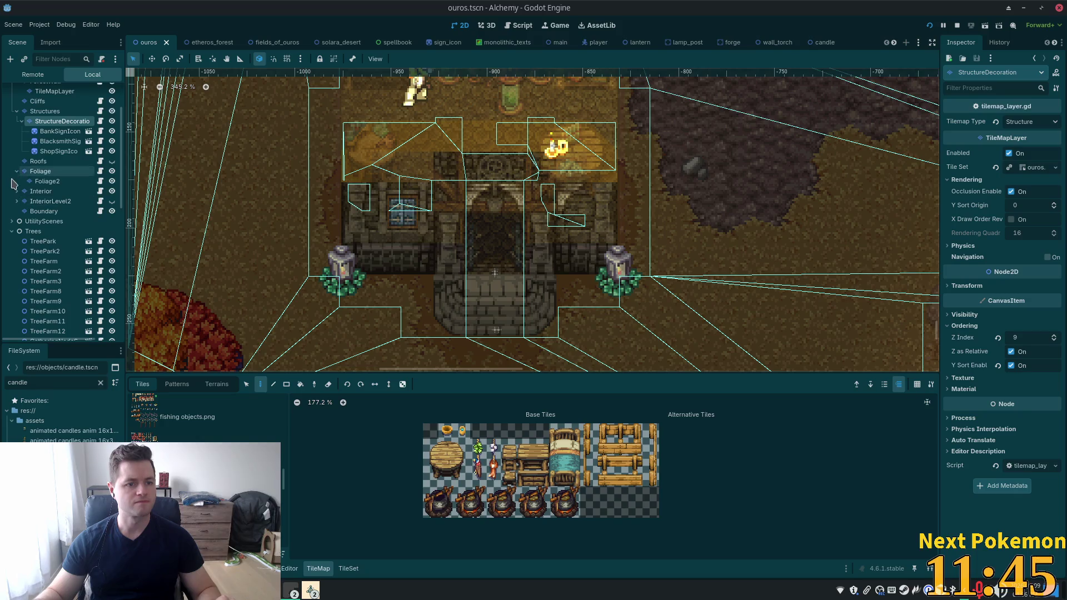
pyautogui.click(17, 191)
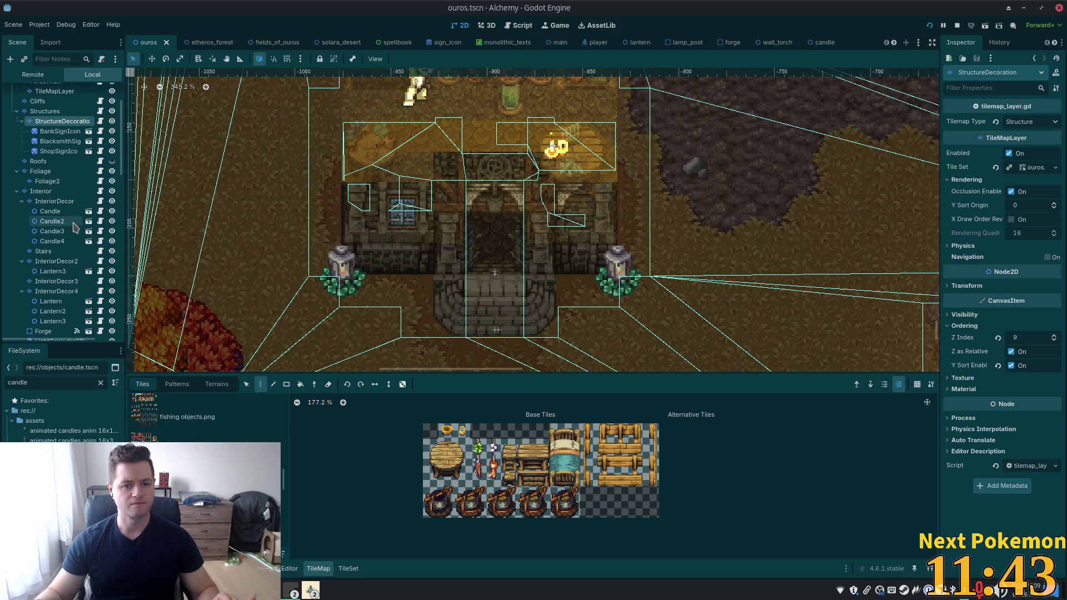
pyautogui.doubleClick(50, 212)
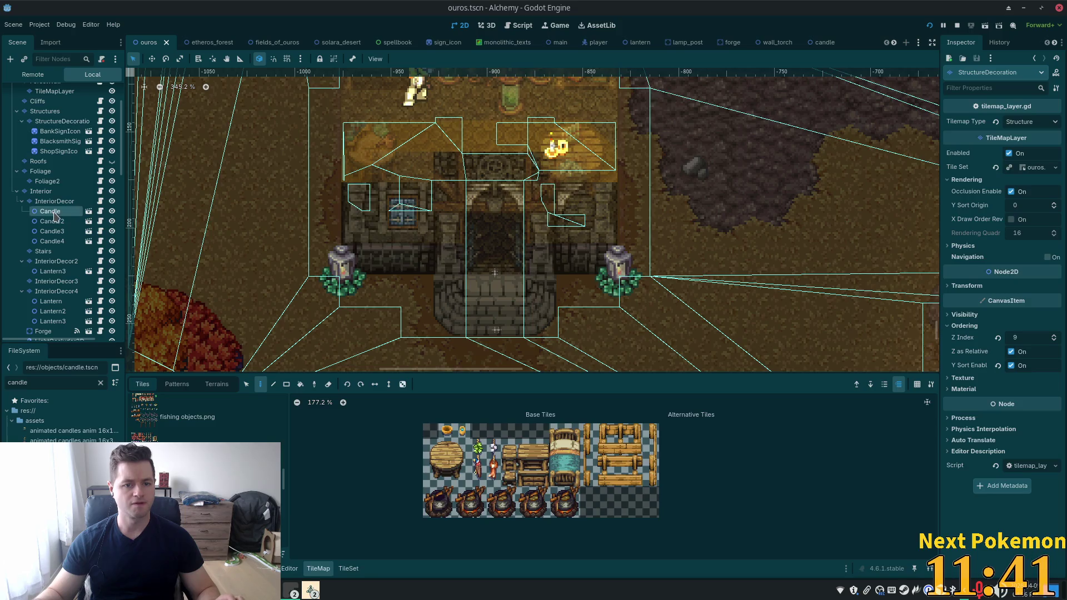
# Duplicate Candle as Candle5 and move it under StructureDecoration
pyautogui.scroll(-2, 588, 270)
pyautogui.scroll(-4, 566, 274)
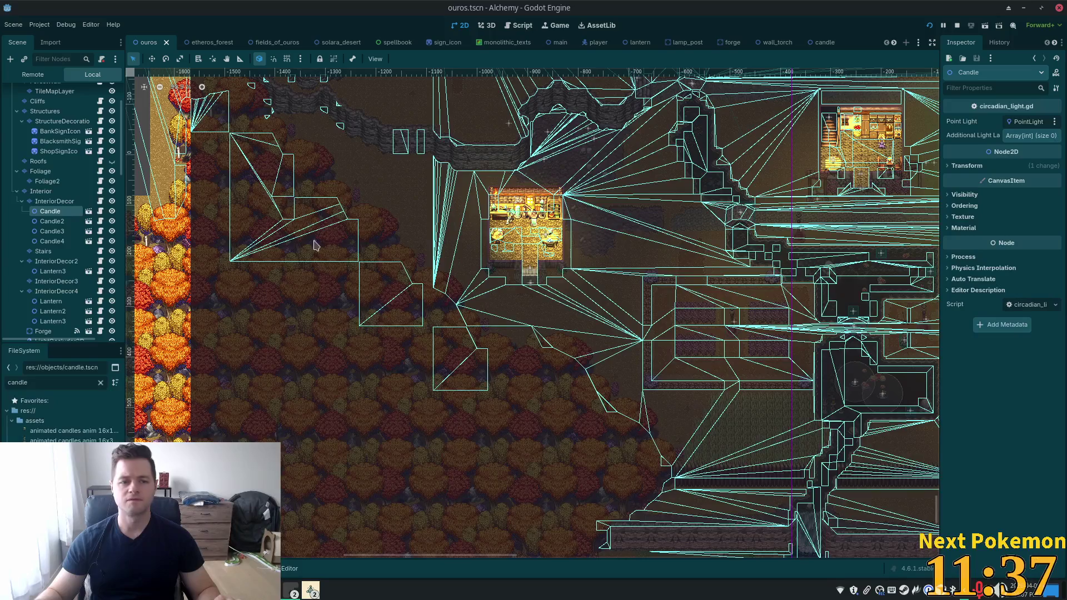
pyautogui.hotkey('ctrl', 'd')
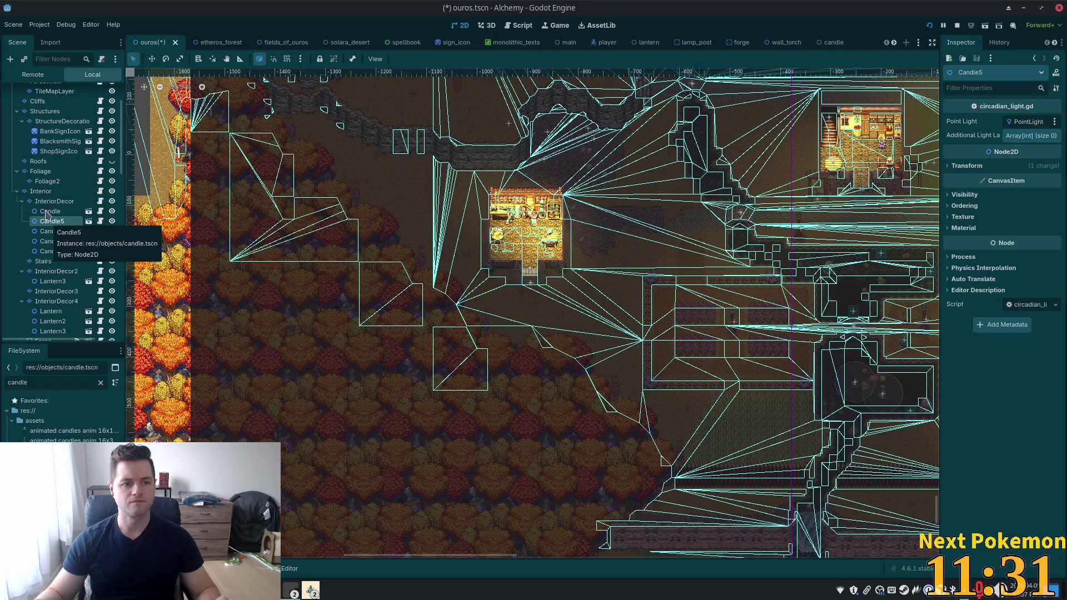
pyautogui.moveTo(46, 221); pyautogui.dragTo(42, 121)
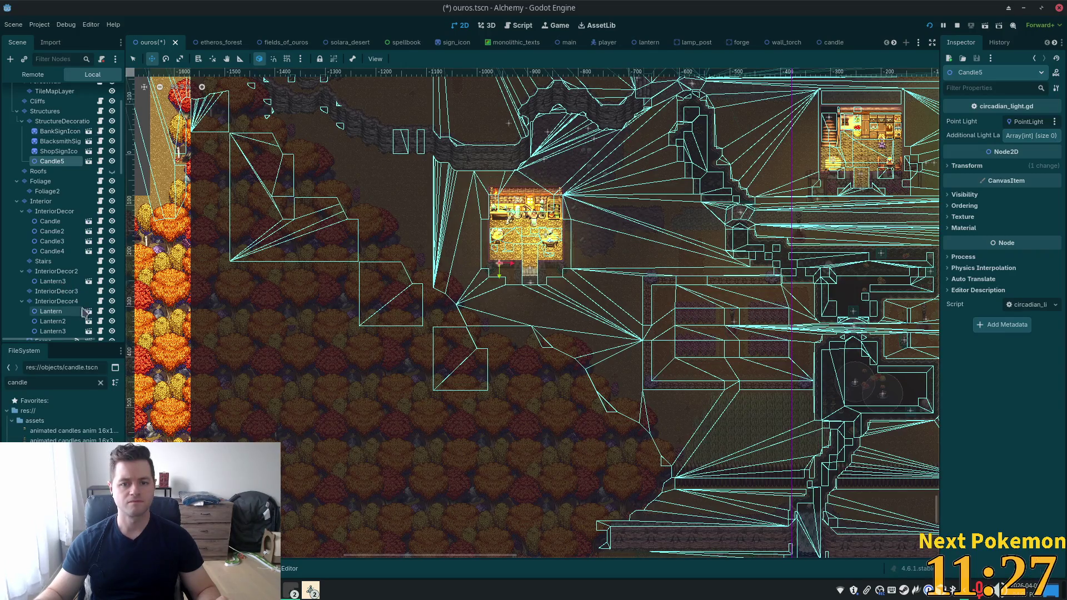
# Zoom in and place Candle5 beside the shop's front door
pyautogui.scroll(5, 318, 312)
pyautogui.scroll(13, 700, 269)
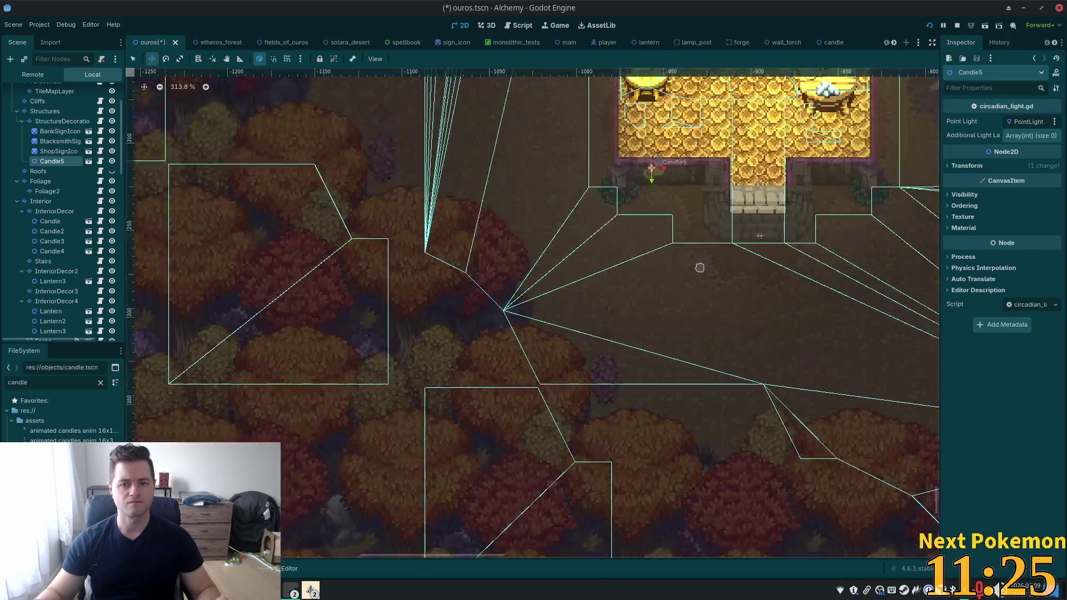
pyautogui.scroll(2, 653, 251)
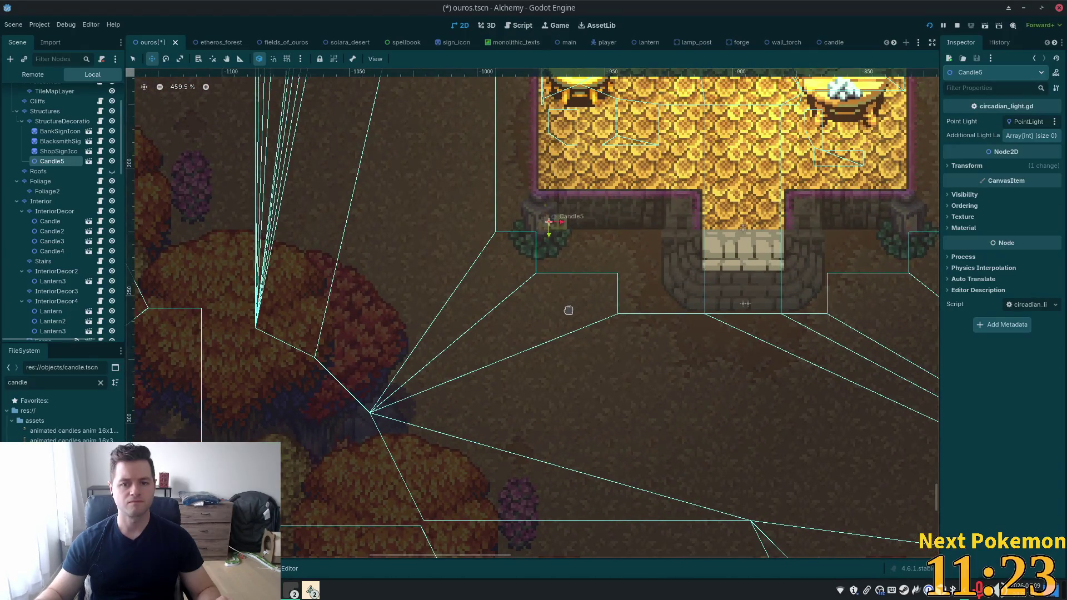
pyautogui.moveTo(556, 323); pyautogui.dragTo(563, 312)
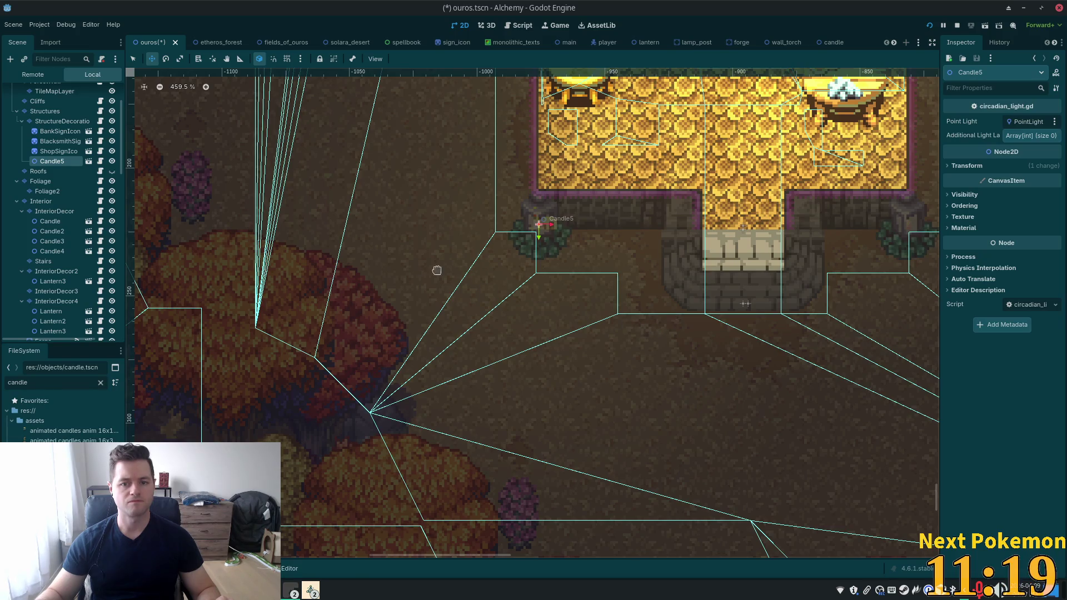
# Make Candle5's children editable, hide its lit and unlit sprites, and save
pyautogui.rightClick(41, 163)
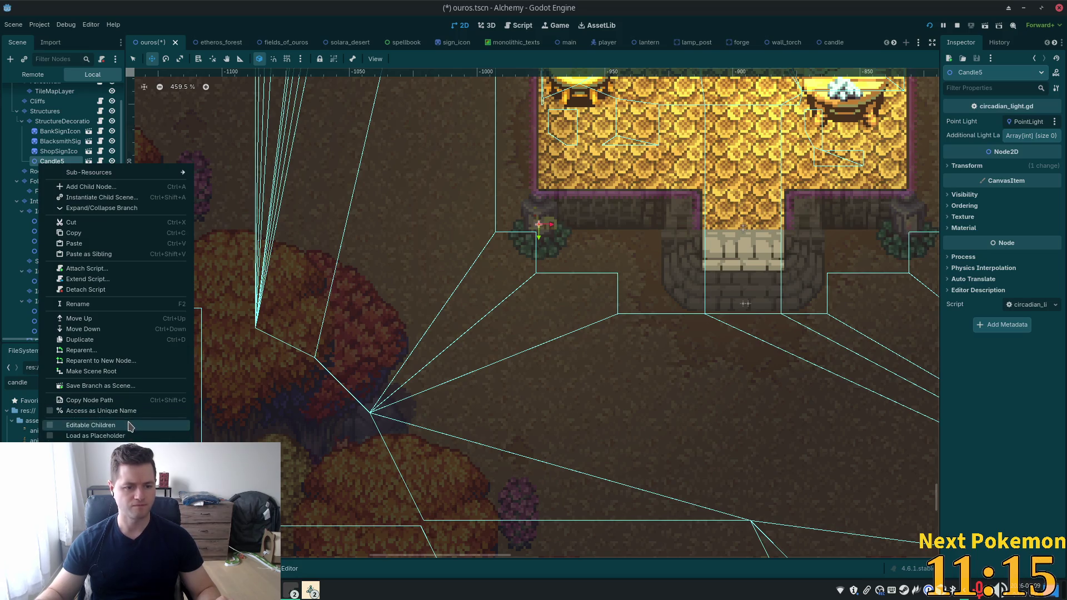
pyautogui.click(106, 425)
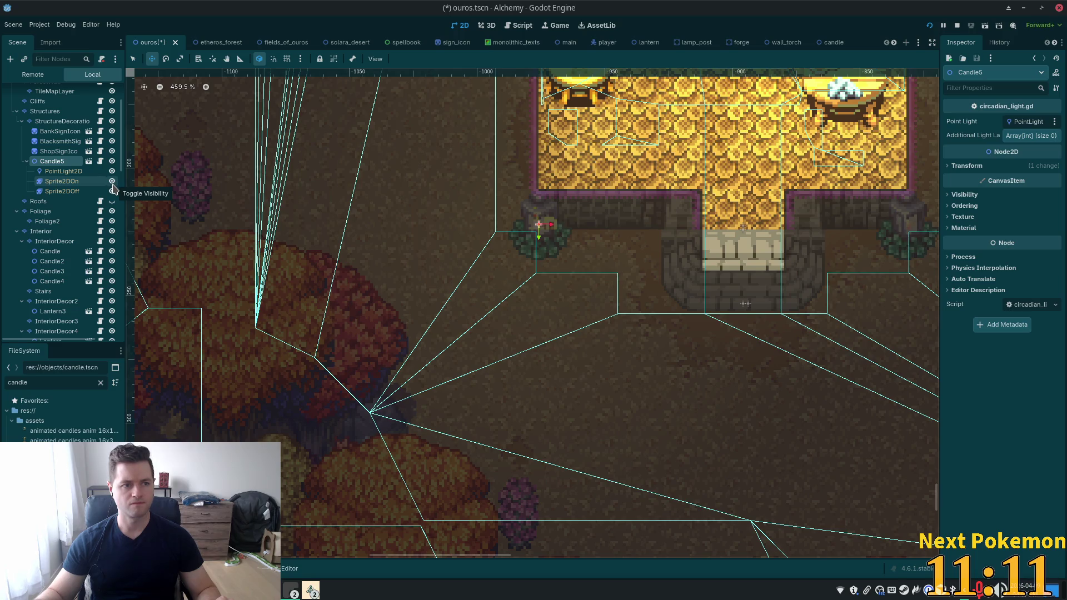
pyautogui.click(112, 181)
pyautogui.click(112, 191)
pyautogui.hotkey('ctrl', 's')
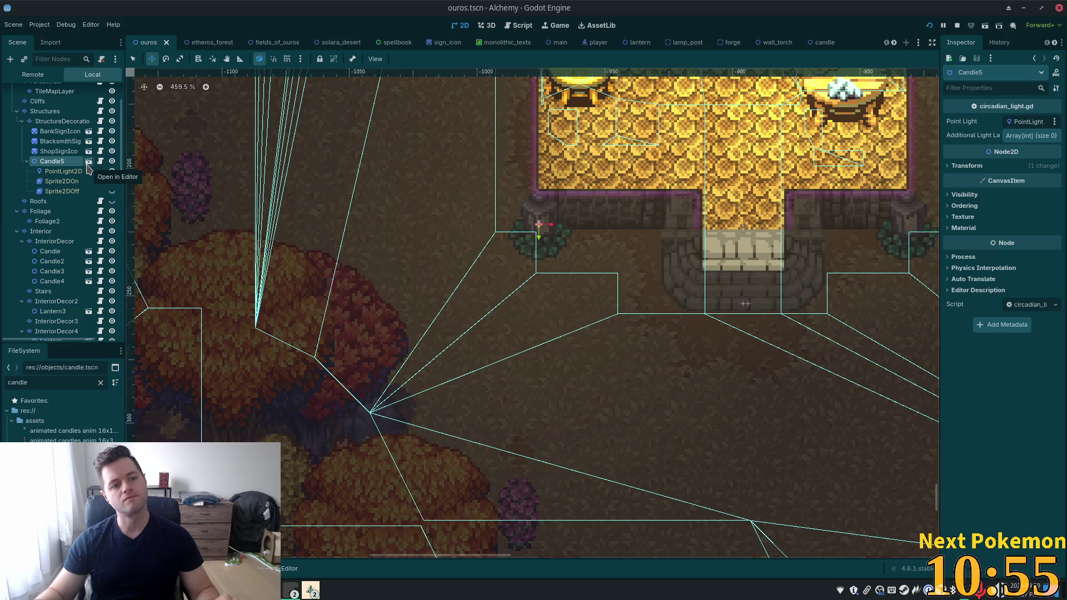
# Make Candle5 a local node and rename it AlchemistOutdoorCandle
pyautogui.rightClick(72, 162)
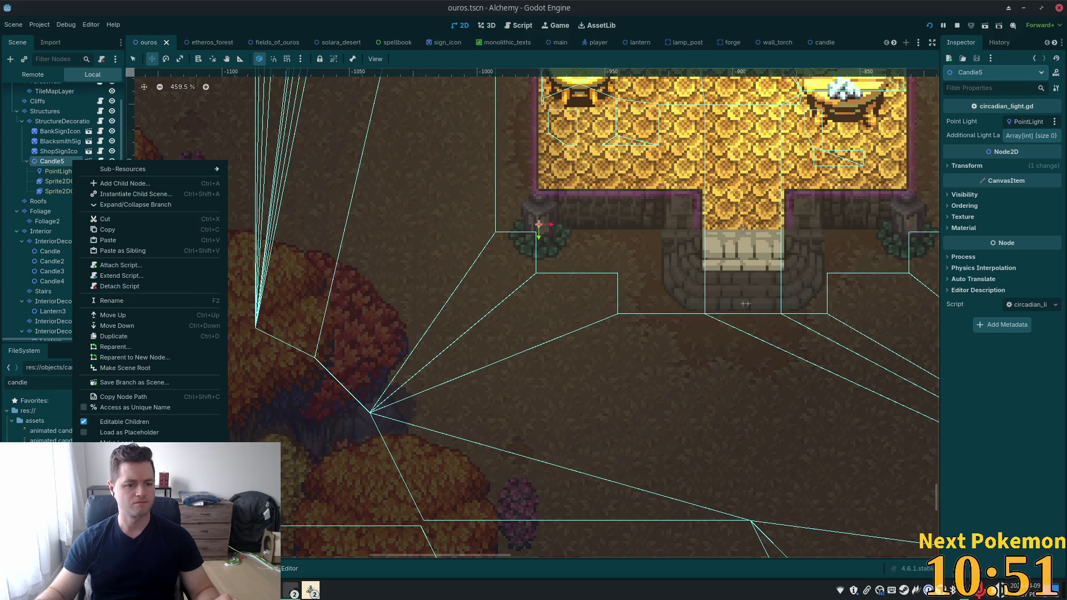
pyautogui.click(128, 443)
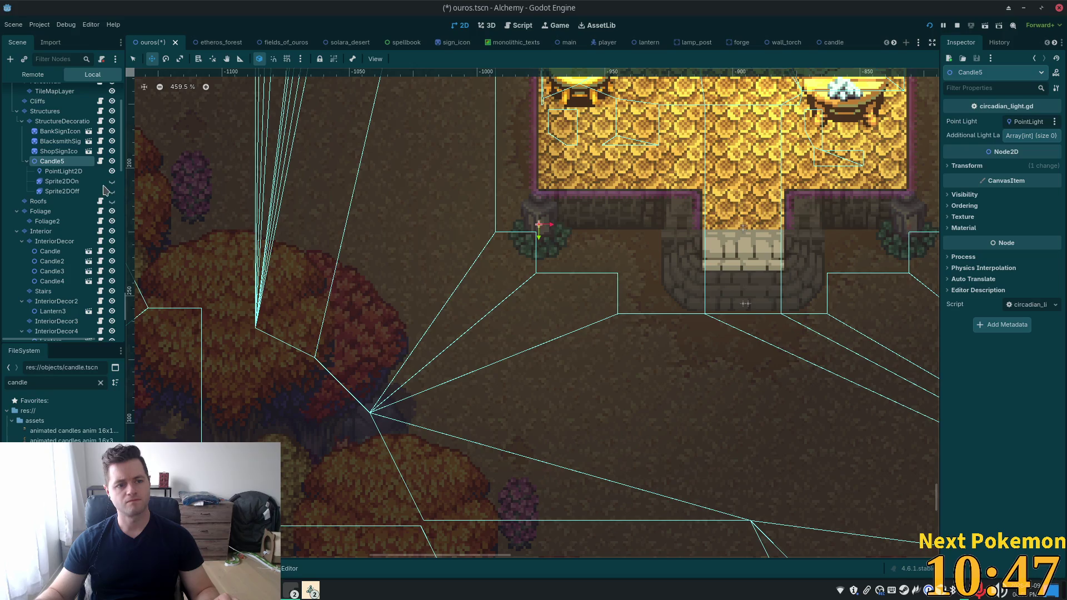
pyautogui.doubleClick(52, 161)
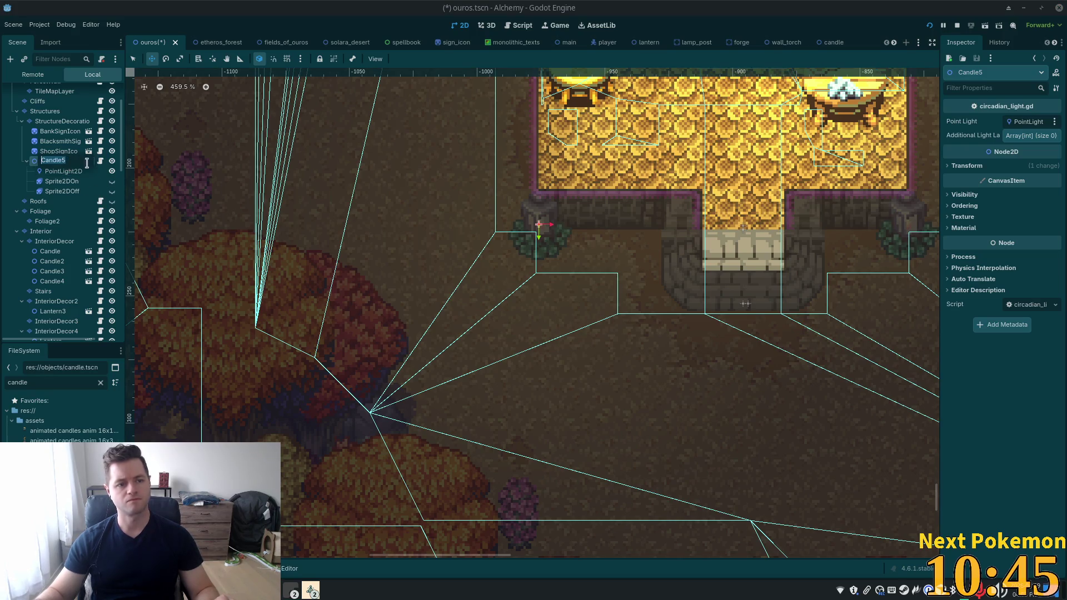
pyautogui.write('AlchemistOutdoor')
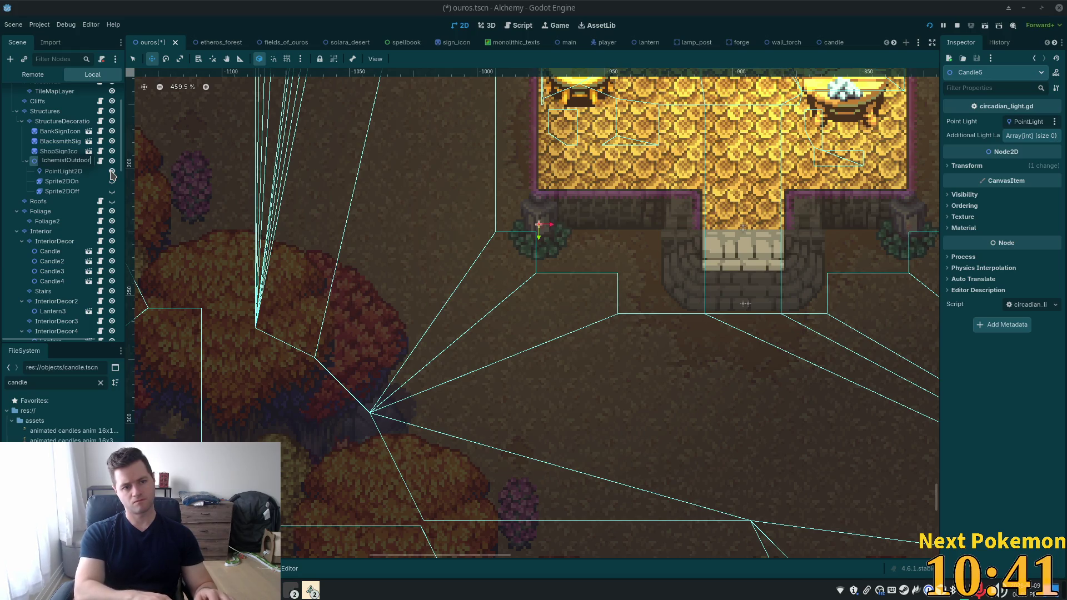
pyautogui.write('Candle')
pyautogui.press('Return')
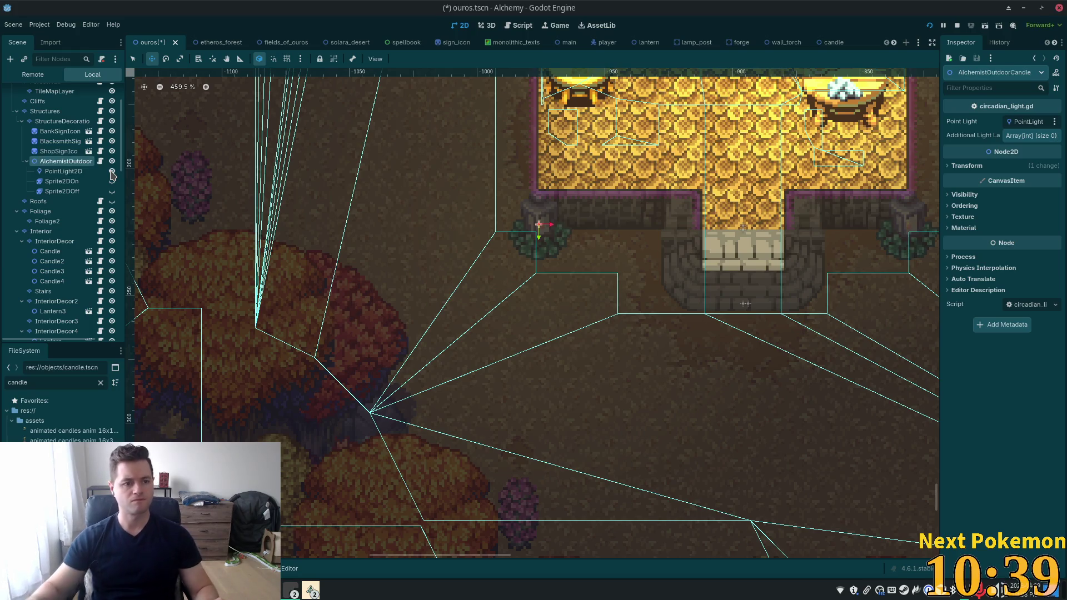
# Delete the candle's Sprite2DOn and Sprite2DOff child nodes
pyautogui.click(71, 182)
pyautogui.keyDown('shift'); pyautogui.click(71, 191); pyautogui.keyUp('shift')
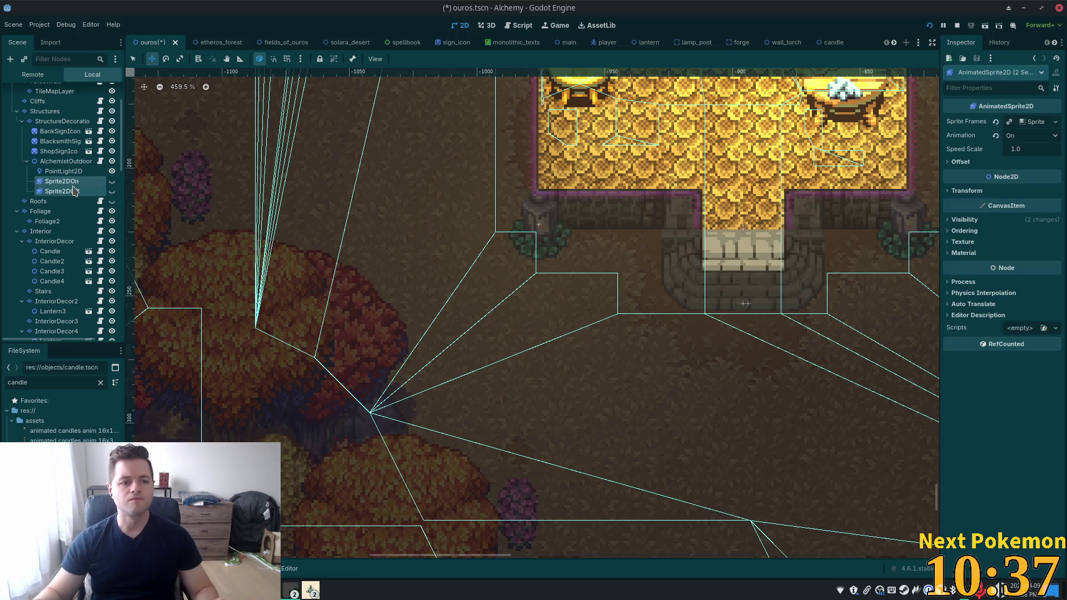
pyautogui.press('Delete')
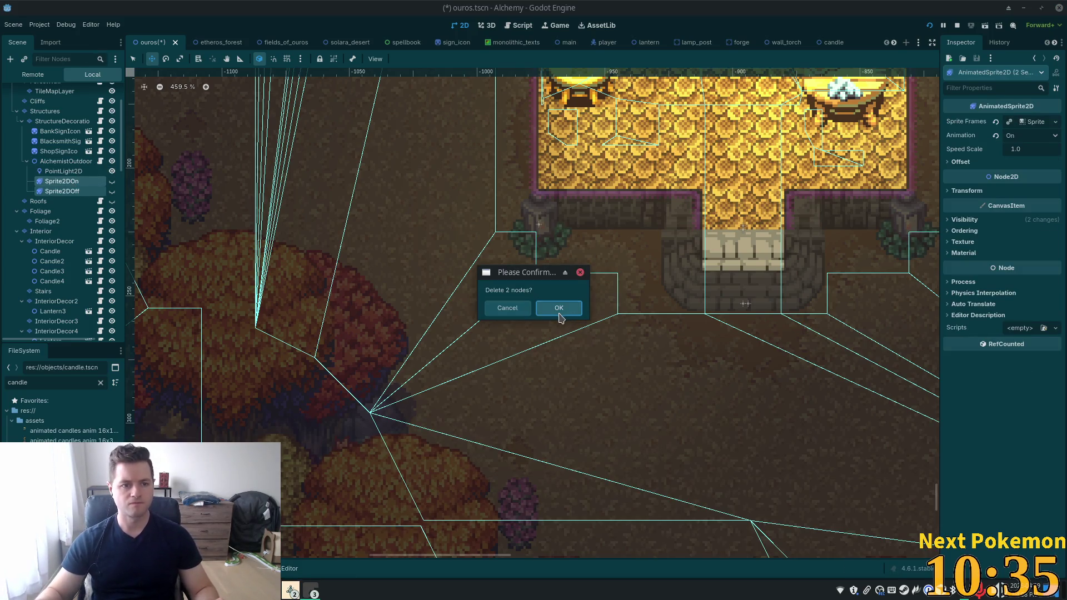
pyautogui.click(553, 309)
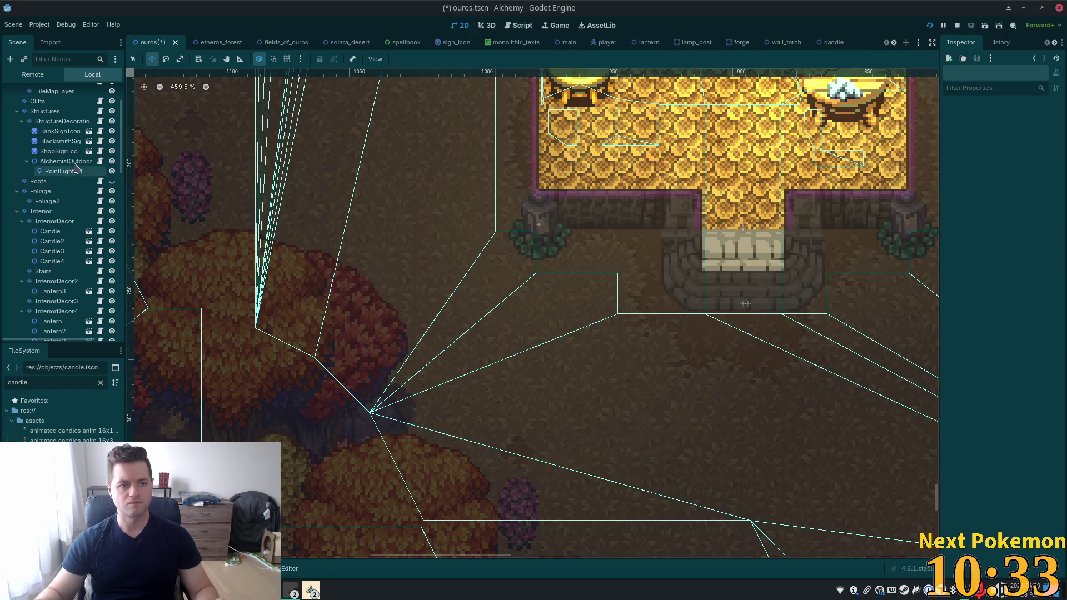
# Duplicate the outdoor candle light, position it right of the door, and save the ouros scene
pyautogui.hotkey('ctrl', 'd')
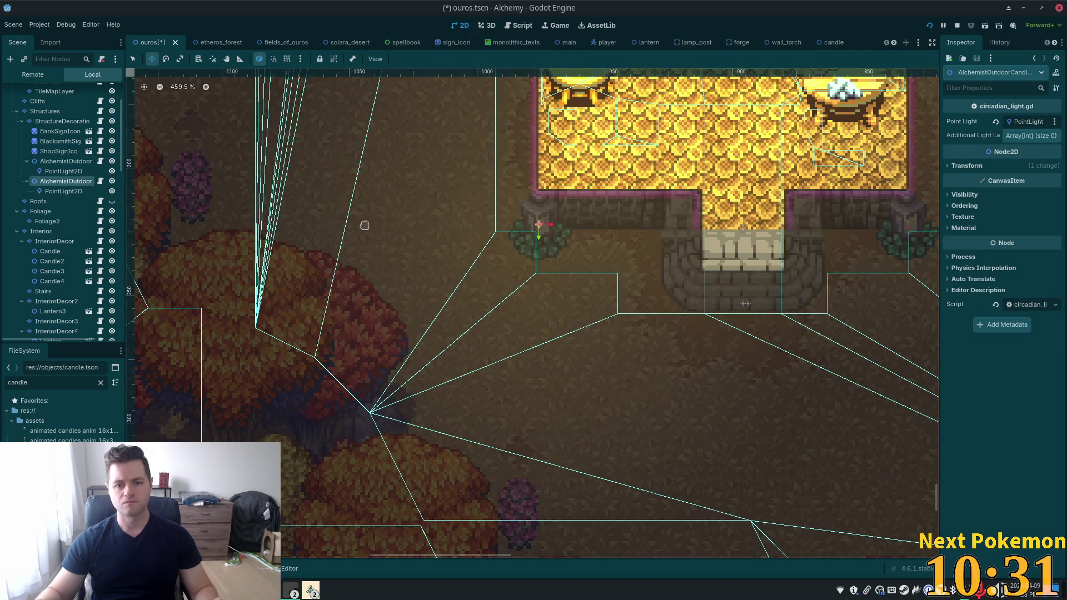
pyautogui.moveTo(440, 223)
pyautogui.mouseDown()
pyautogui.moveTo(822, 224)
pyautogui.moveTo(806, 224)
pyautogui.mouseUp()
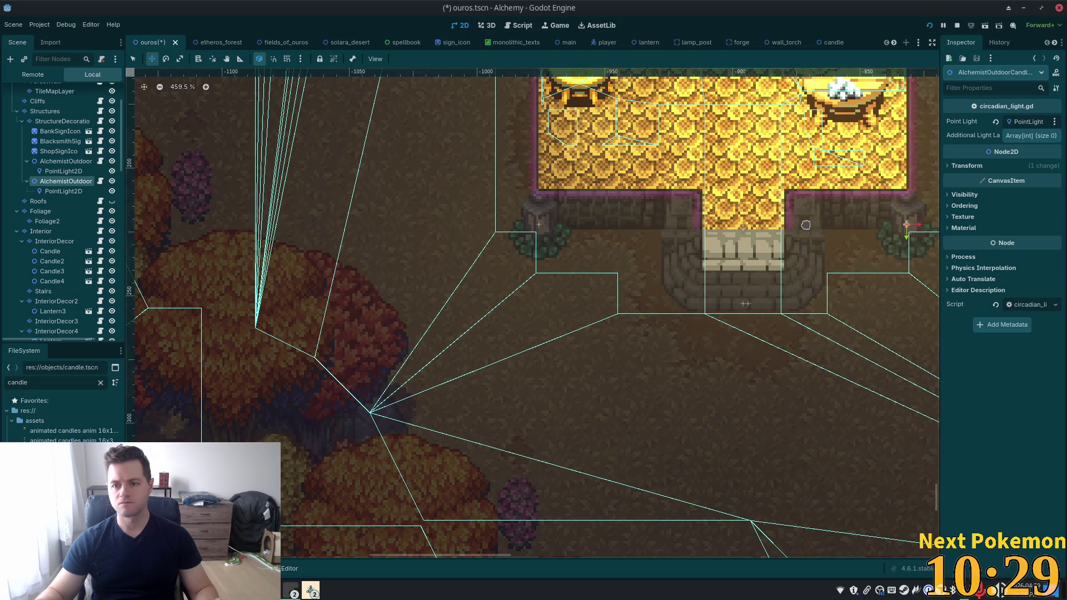
pyautogui.press('Right')
pyautogui.press('Down')
pyautogui.press('Up')
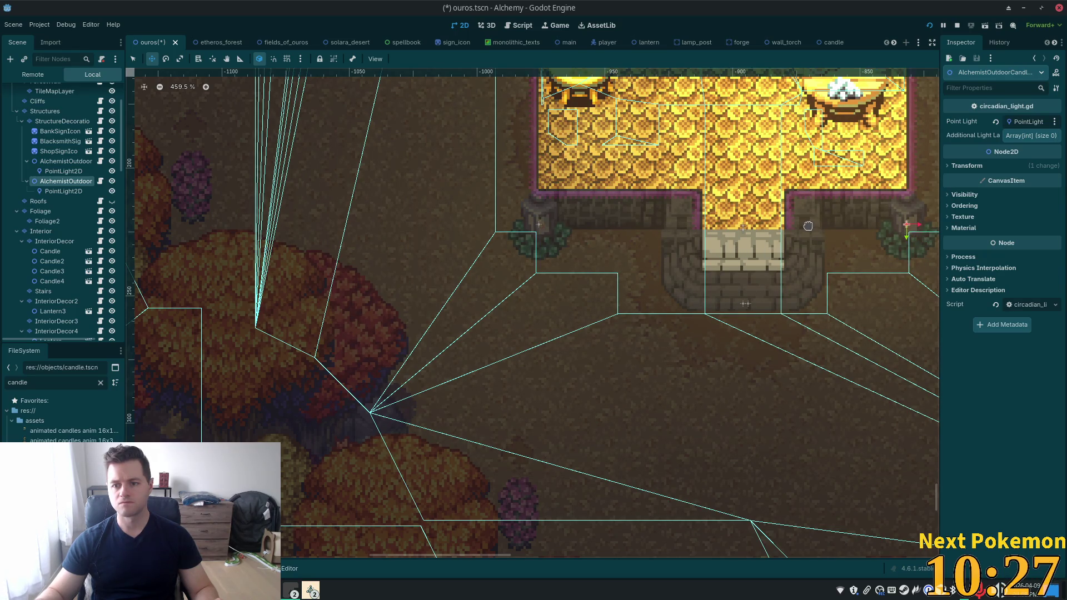
pyautogui.hotkey('ctrl', 's')
# Review Visibility settings of both lantern PointLight2Ds and the candle, then open circadian_light.gd
pyautogui.click(63, 171)
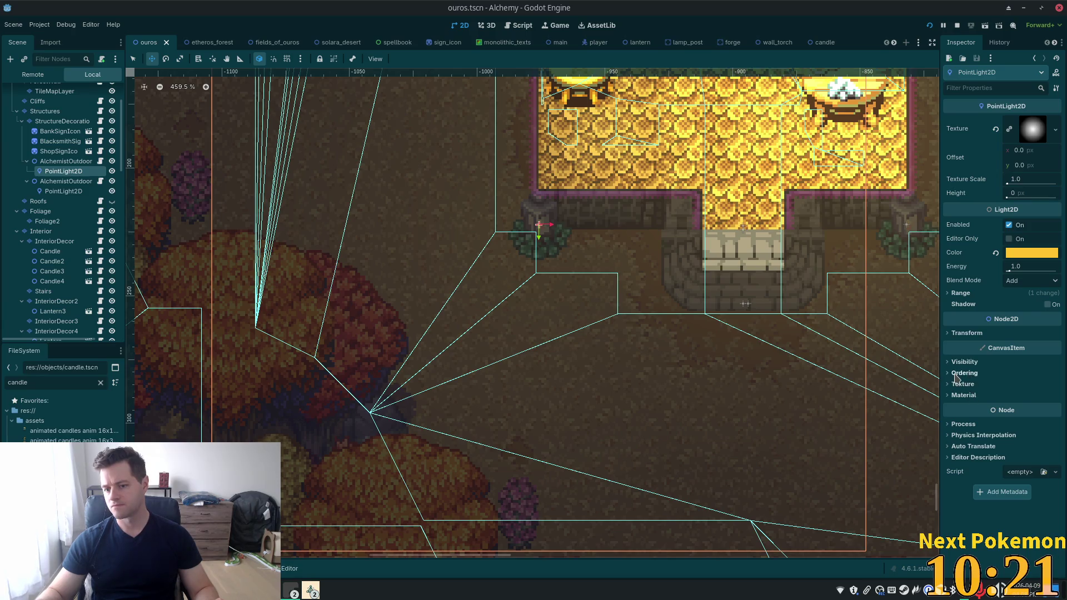
pyautogui.click(965, 362)
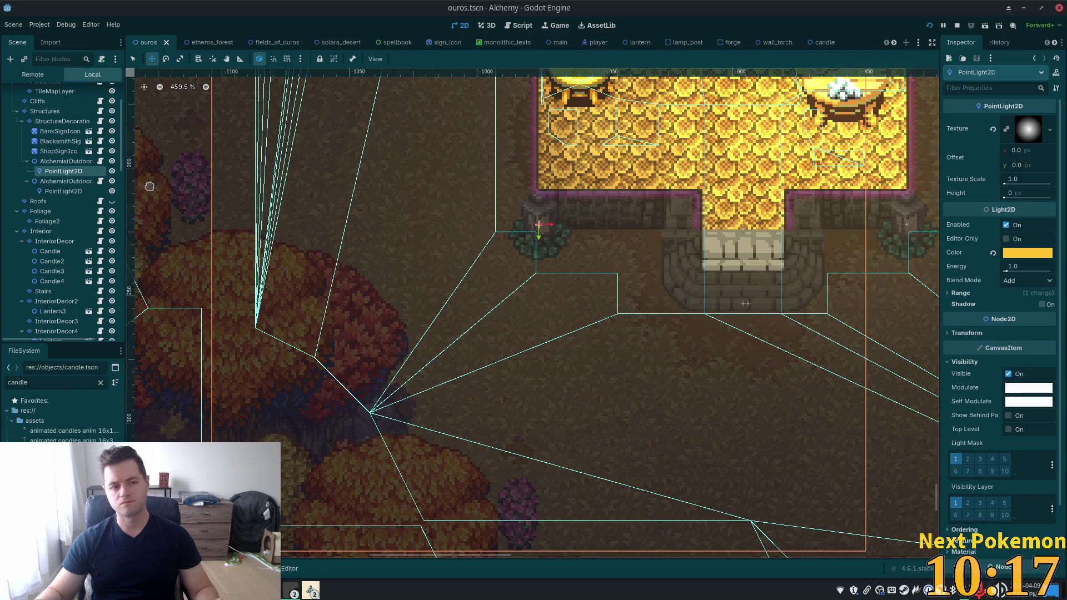
pyautogui.click(70, 191)
pyautogui.click(964, 362)
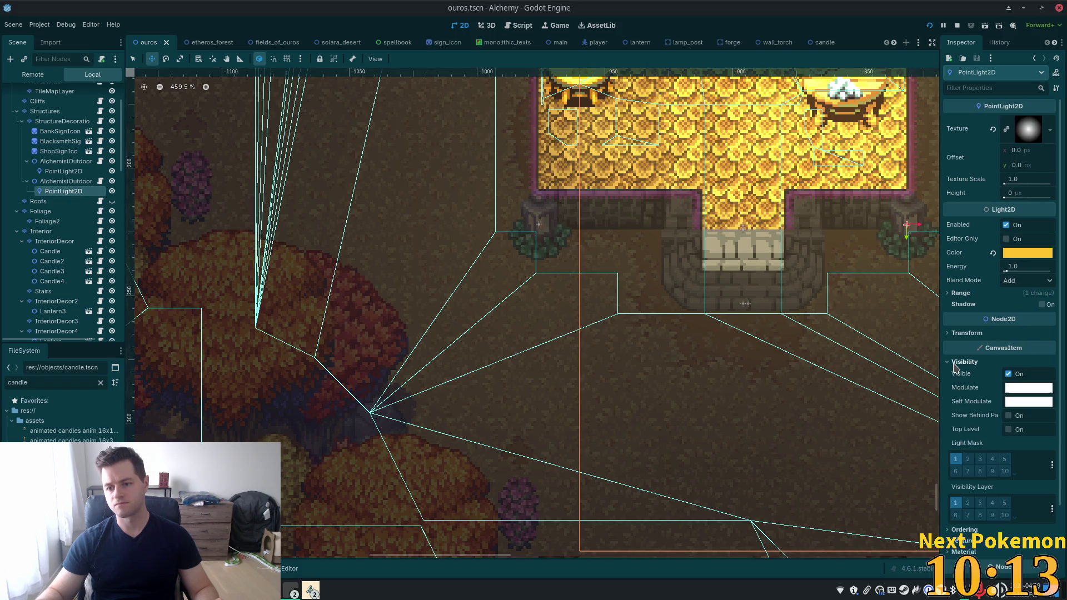
pyautogui.click(80, 162)
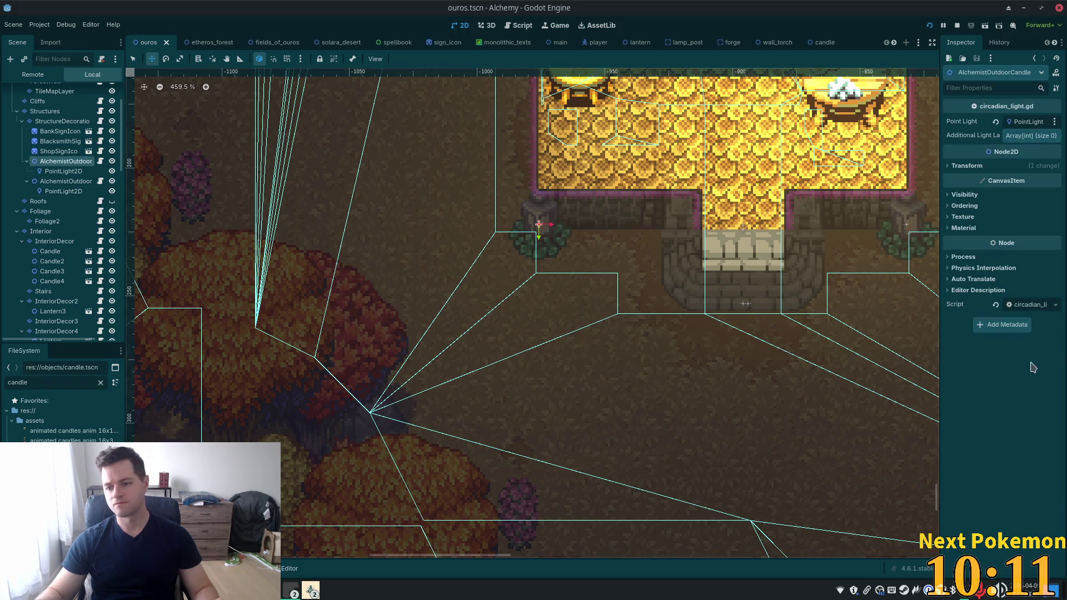
pyautogui.click(964, 195)
pyautogui.click(964, 194)
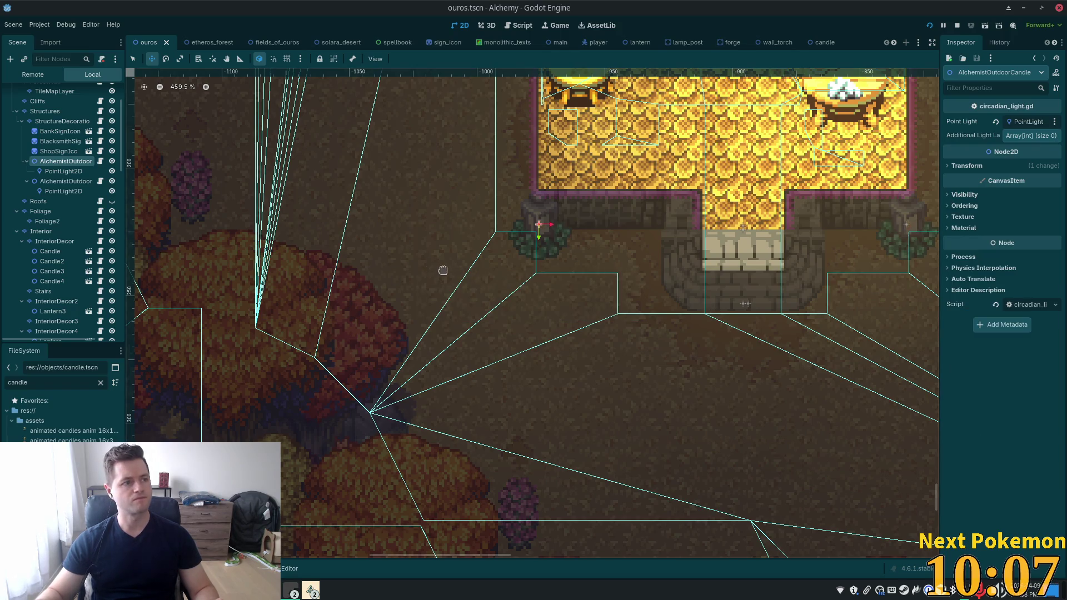
pyautogui.click(63, 171)
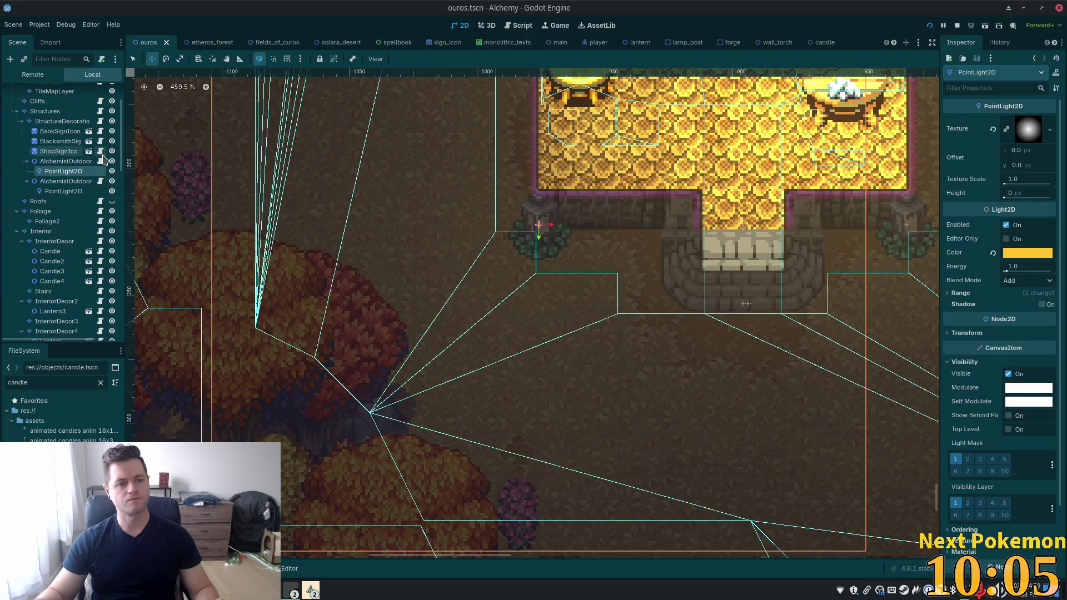
pyautogui.click(100, 161)
pyautogui.click(462, 176)
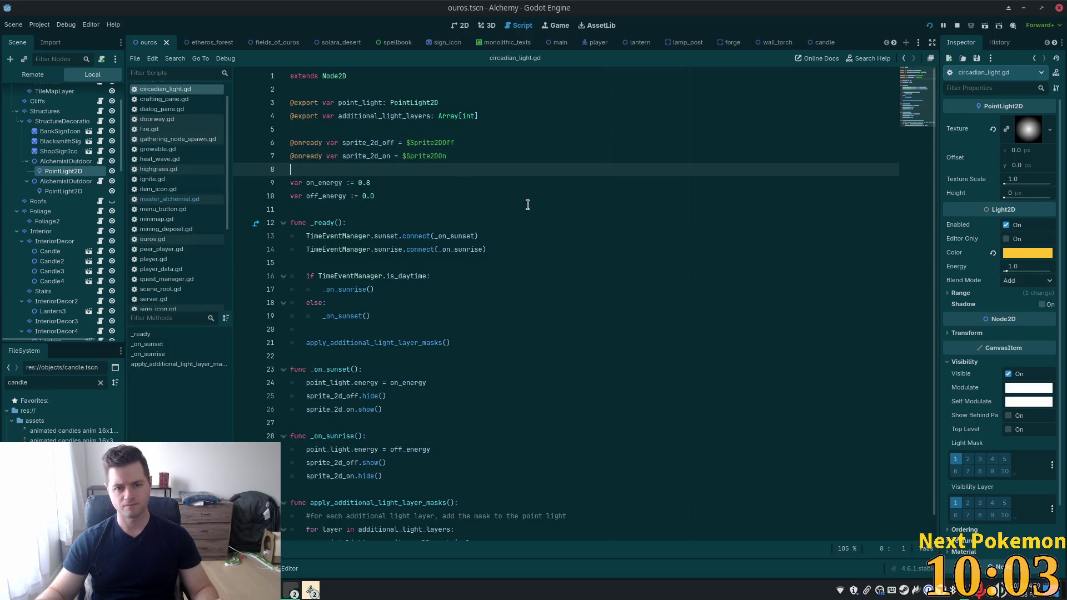
# Add 'if sprite_2d_off != null:' after the energy line in _on_sunset
pyautogui.scroll(-1, 499, 207)
pyautogui.doubleClick(360, 120)
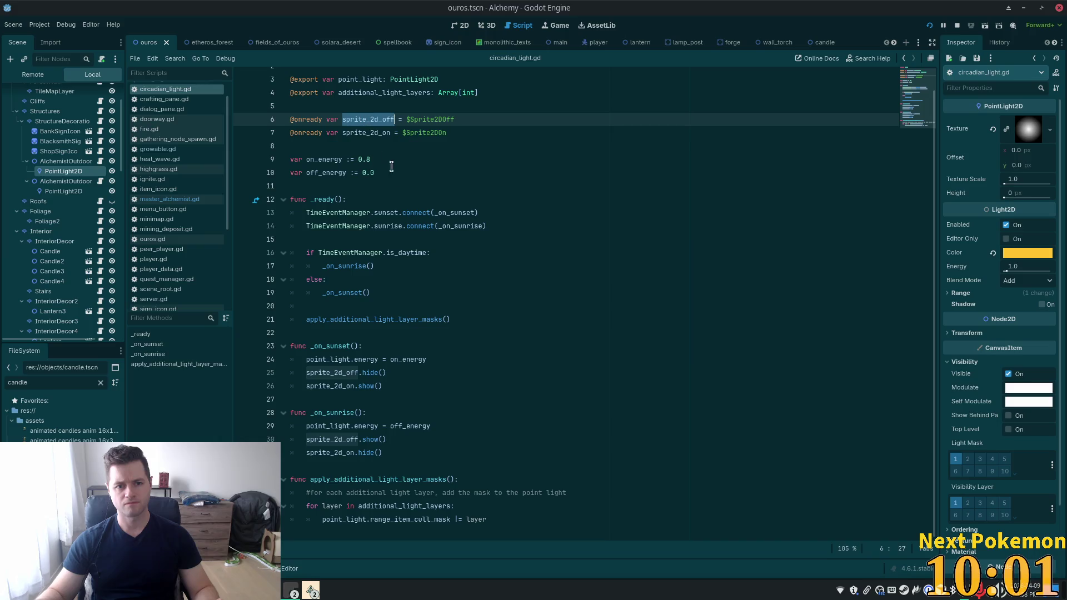
pyautogui.click(376, 361)
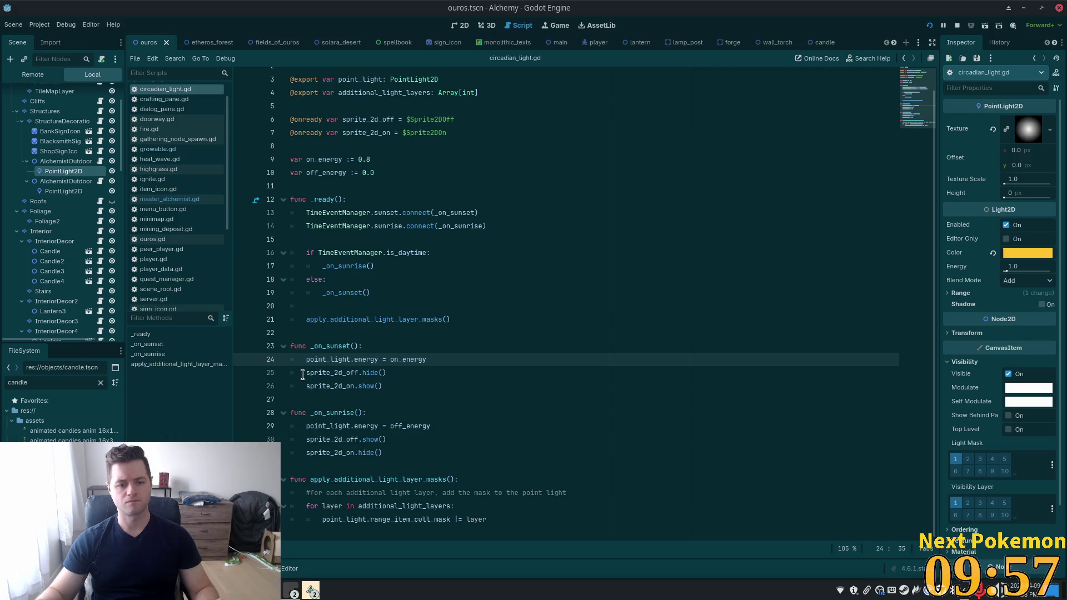
pyautogui.press('Return')
pyautogui.write('if')
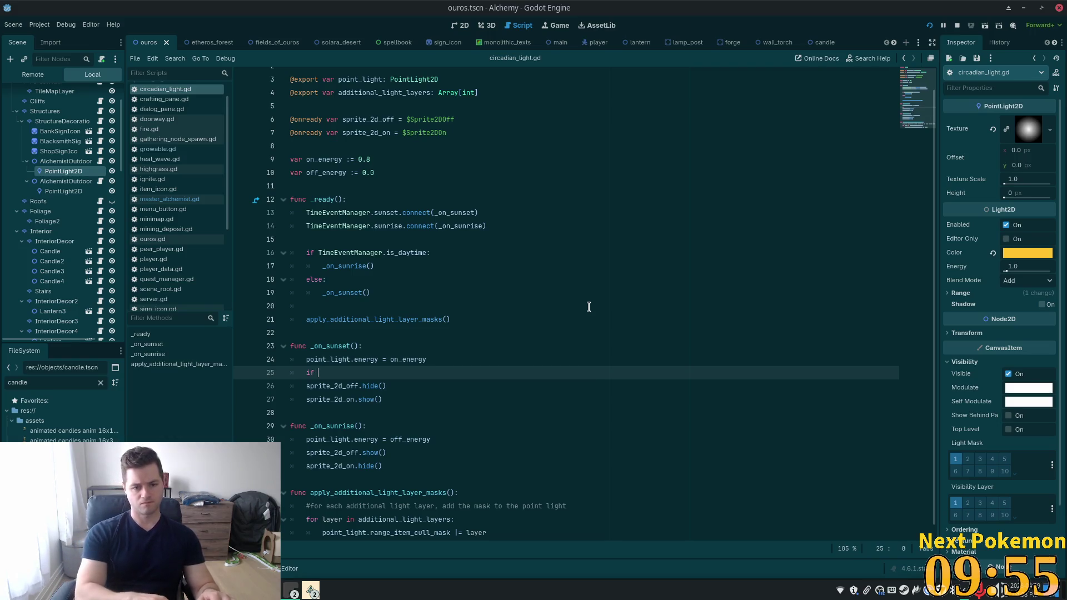
pyautogui.scroll(1, 589, 307)
pyautogui.write('d')
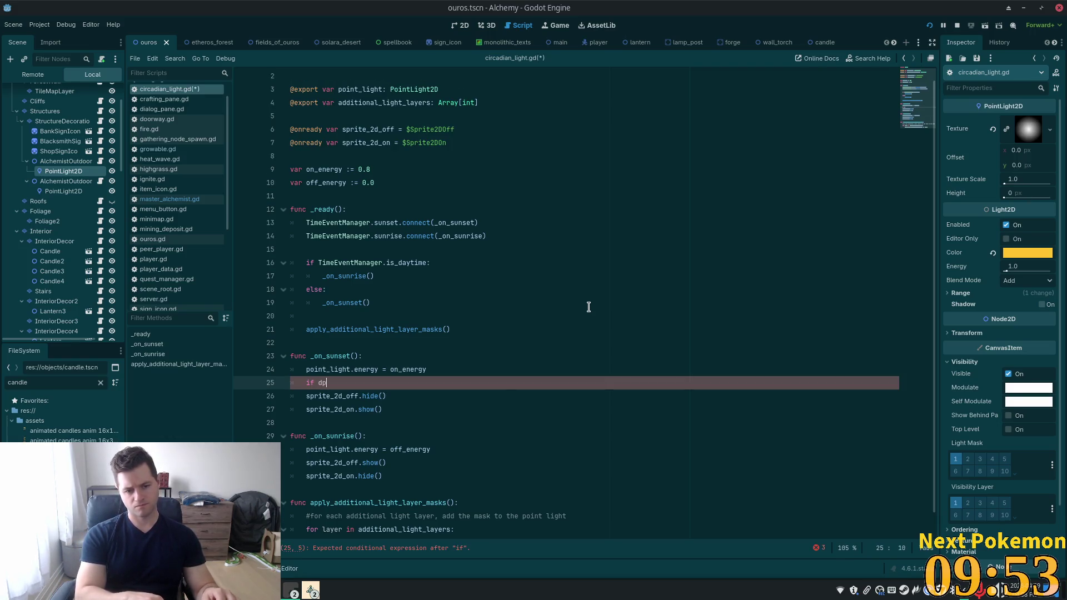
pyautogui.press('BackSpace')
pyautogui.write('spri')
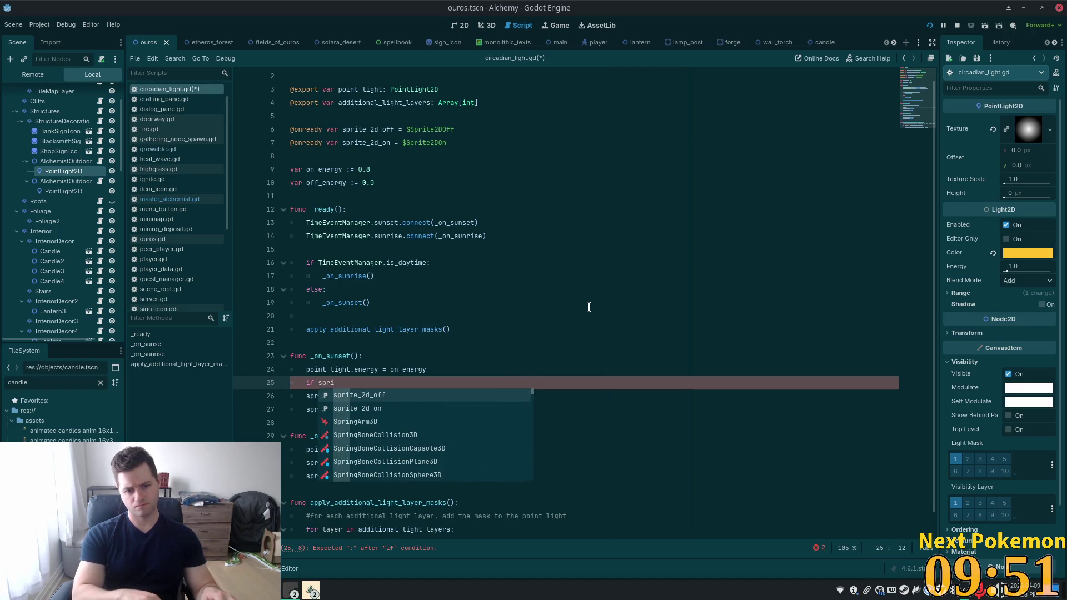
pyautogui.press('Return')
pyautogui.write('!=')
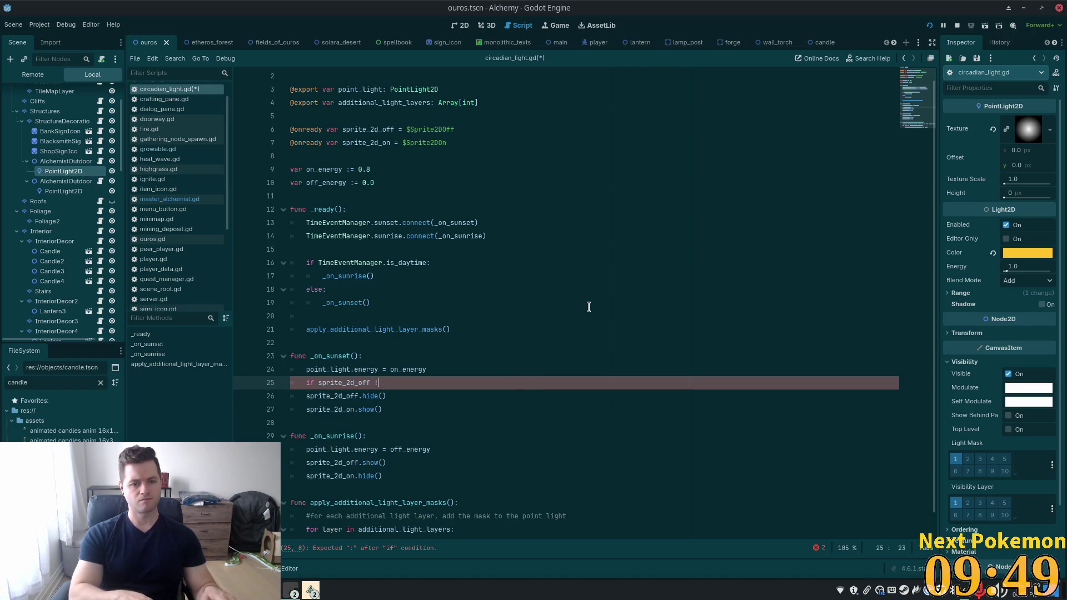
pyautogui.write(' null')
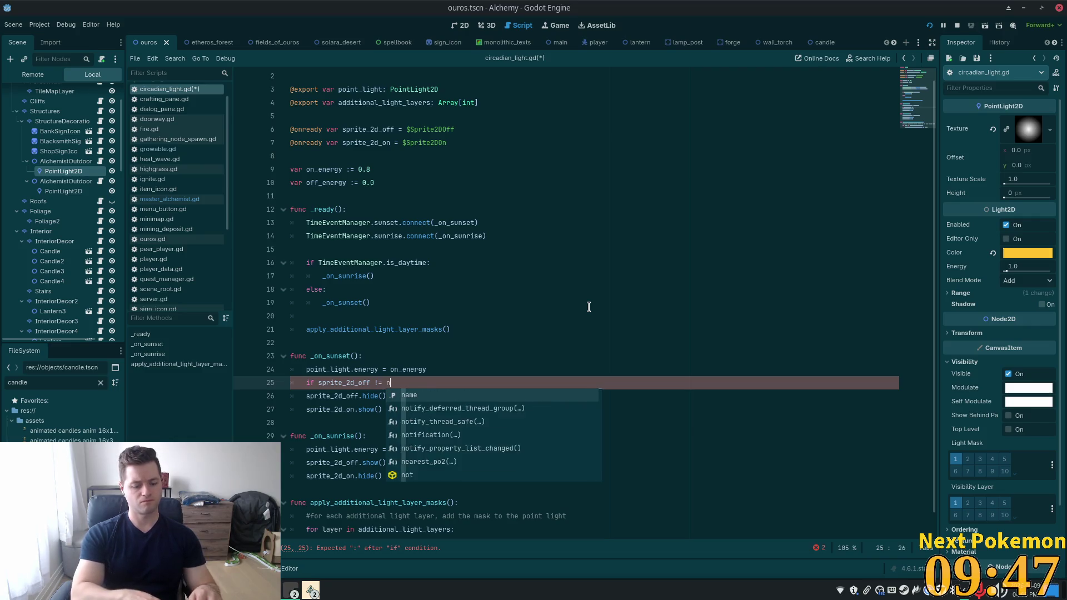
pyautogui.press('Escape')
# Indent the sprite_2d_off hide call and add a matching sprite_2d_on null check in _on_sunset
pyautogui.press('Down')
pyautogui.press('Home')
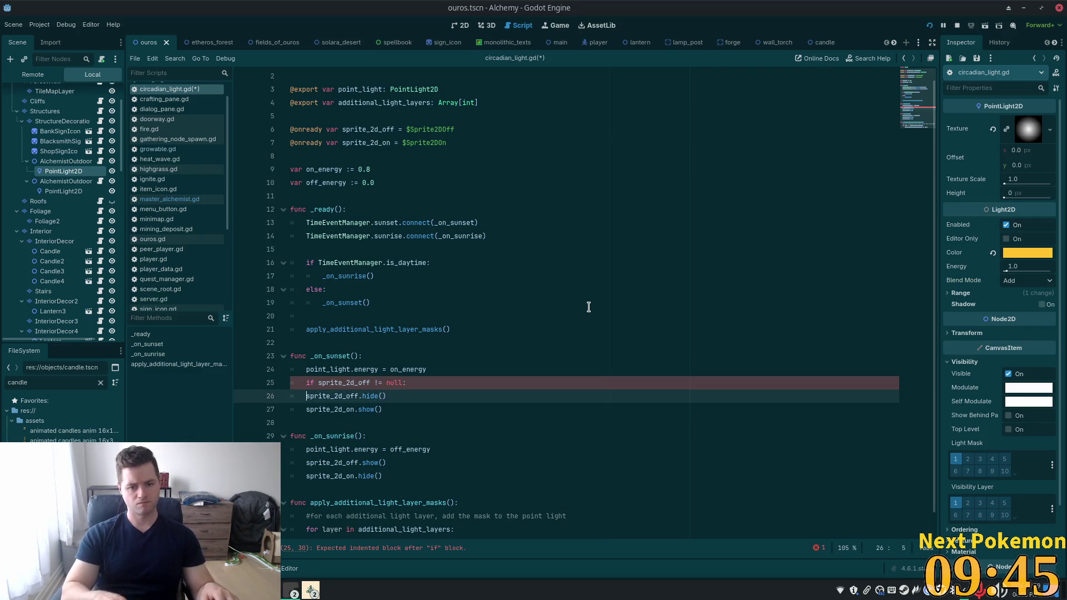
pyautogui.press('Up')
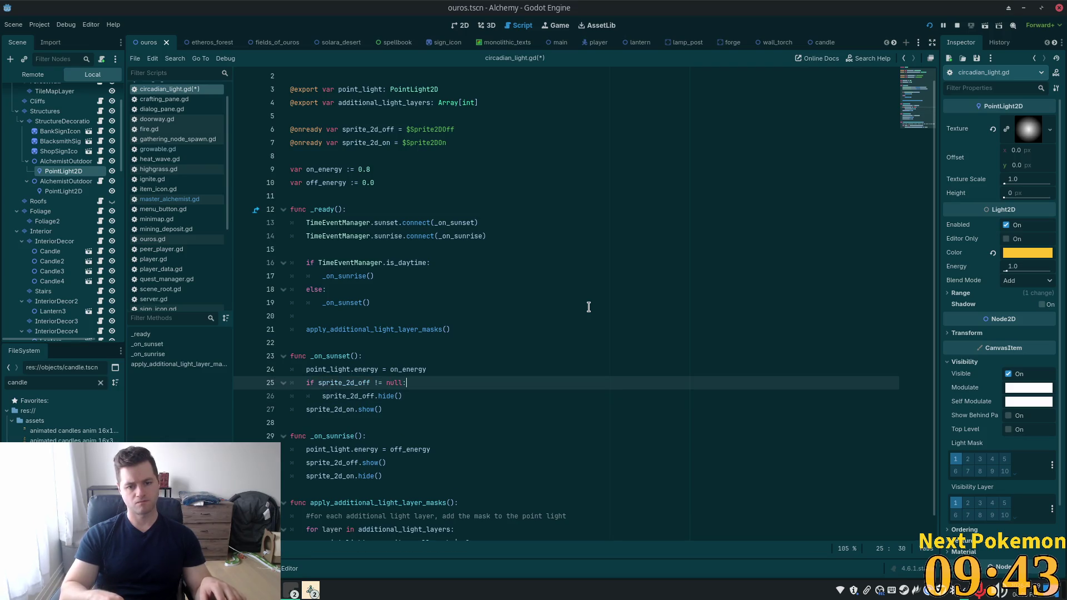
pyautogui.press('End')
pyautogui.hotkey('shift', 'Home')
pyautogui.hotkey('ctrl', 'c')
pyautogui.press('Down')
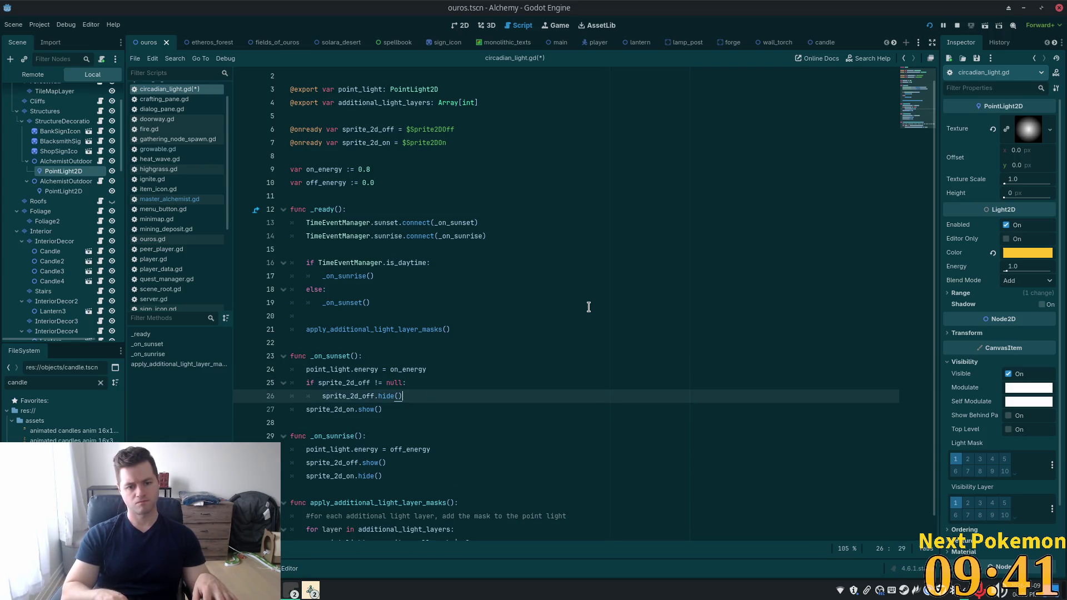
pyautogui.hotkey('ctrl', 'Return')
pyautogui.press('Left')
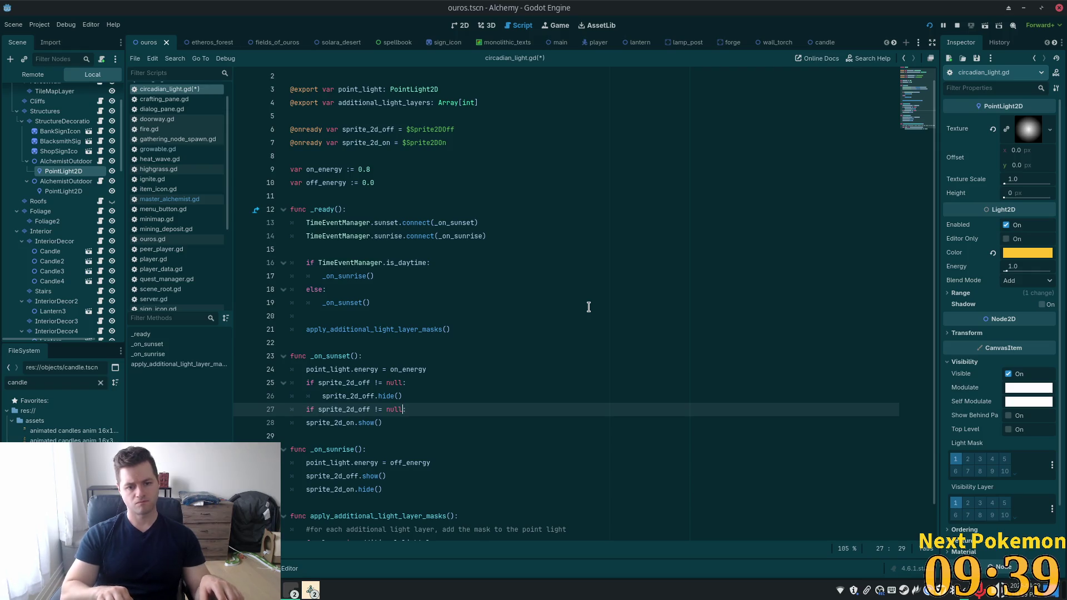
pyautogui.press('Left')
pyautogui.press('Left')
pyautogui.press('Right')
pyautogui.press('Left')
pyautogui.press('Left')
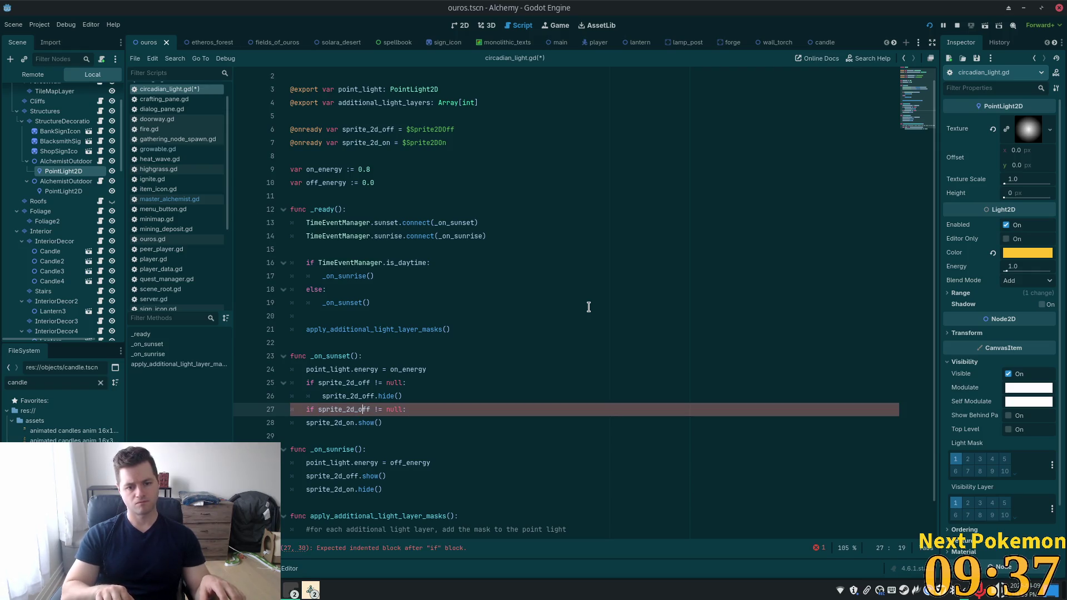
pyautogui.press('Down')
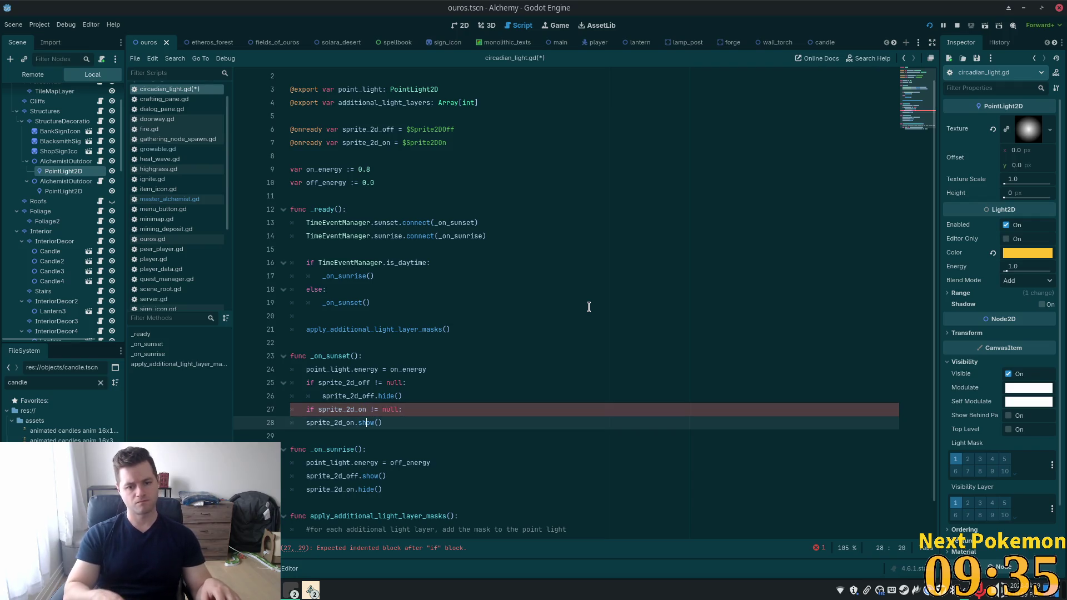
# Copy the sprite_2d_off null check into _on_sunrise and indent its show() call under it
pyautogui.scroll(-1, 425, 358)
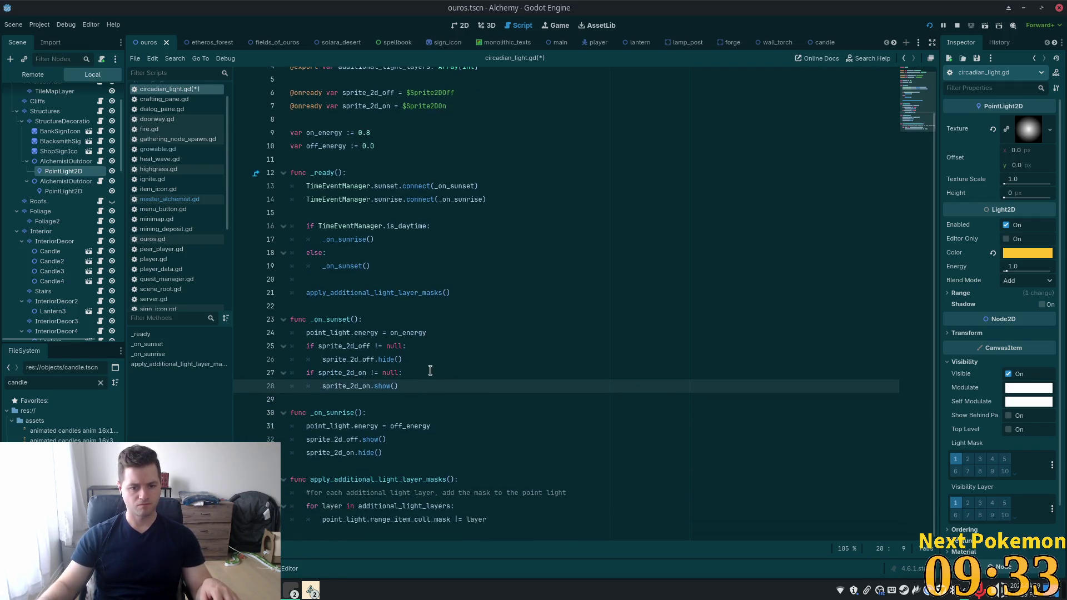
pyautogui.click(415, 359)
pyautogui.click(414, 345)
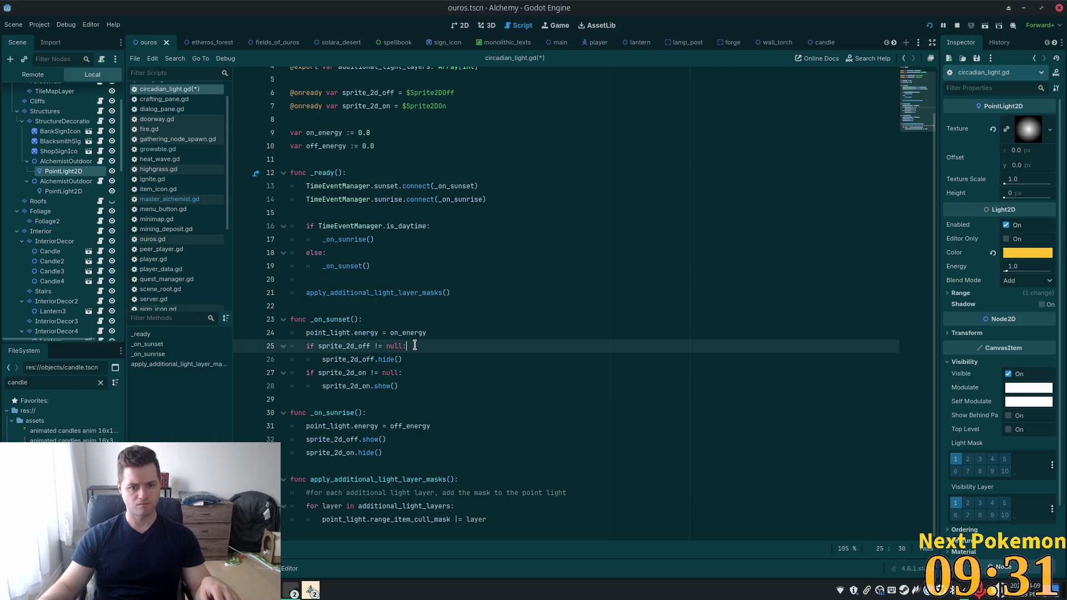
pyautogui.moveTo(337, 345); pyautogui.dragTo(306, 345)
pyautogui.click(422, 426)
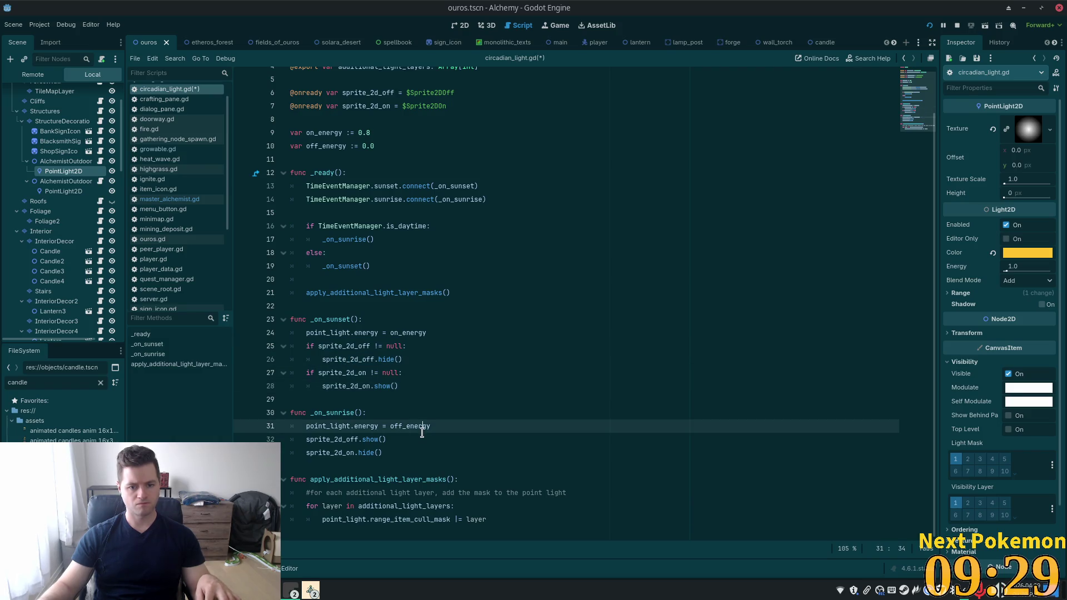
pyautogui.click(452, 426)
pyautogui.press('Return')
pyautogui.hotkey('ctrl', 'v')
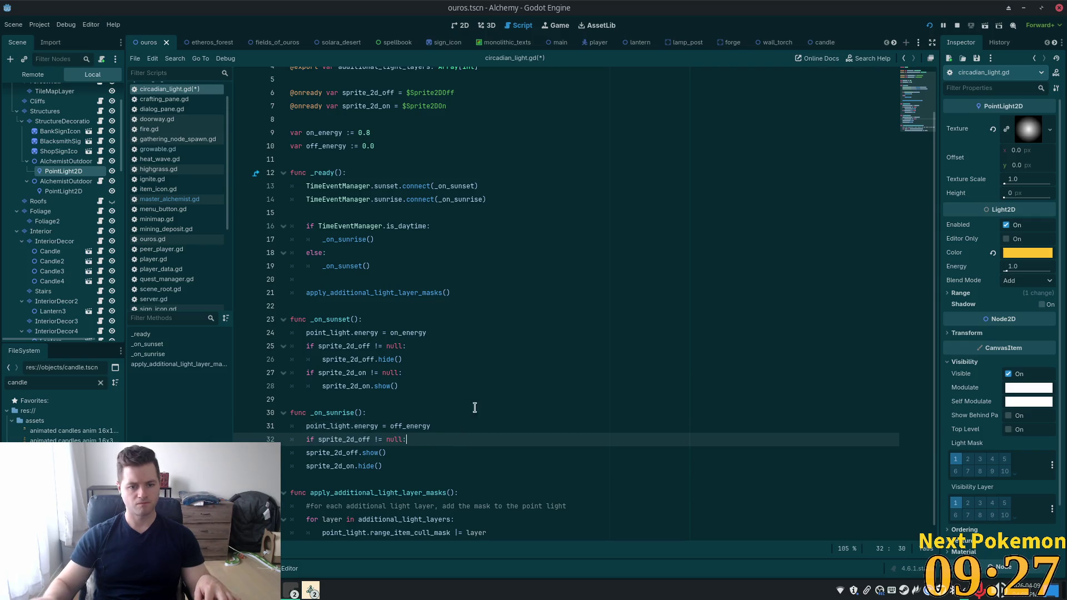
pyautogui.click(305, 452)
pyautogui.press('Tab')
# Add the sprite_2d_on null check in _on_sunrise around the hide call, and save
pyautogui.click(417, 351)
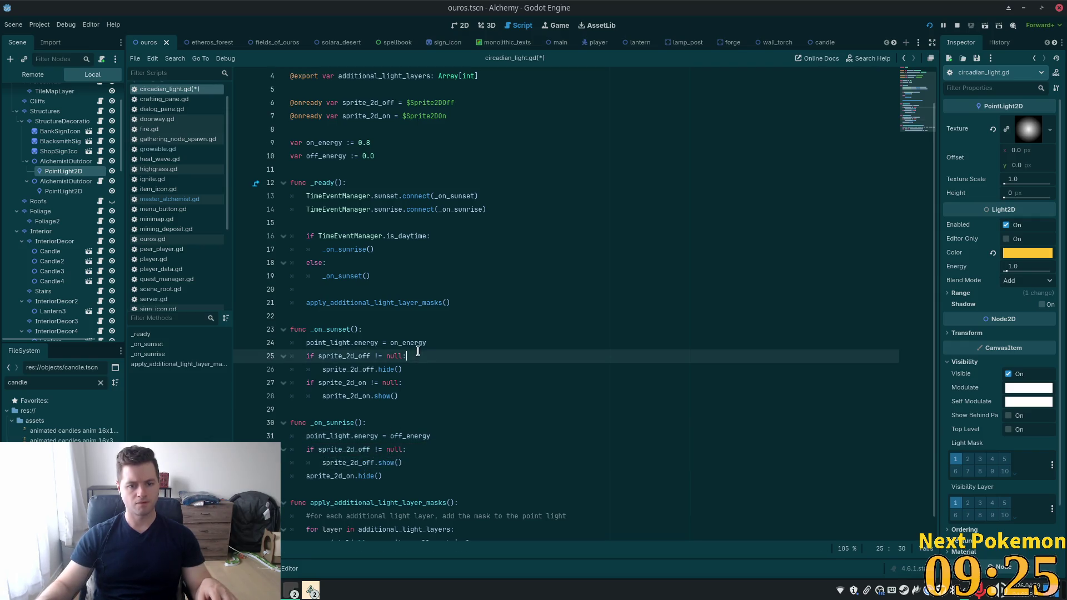
pyautogui.moveTo(406, 382); pyautogui.dragTo(312, 382)
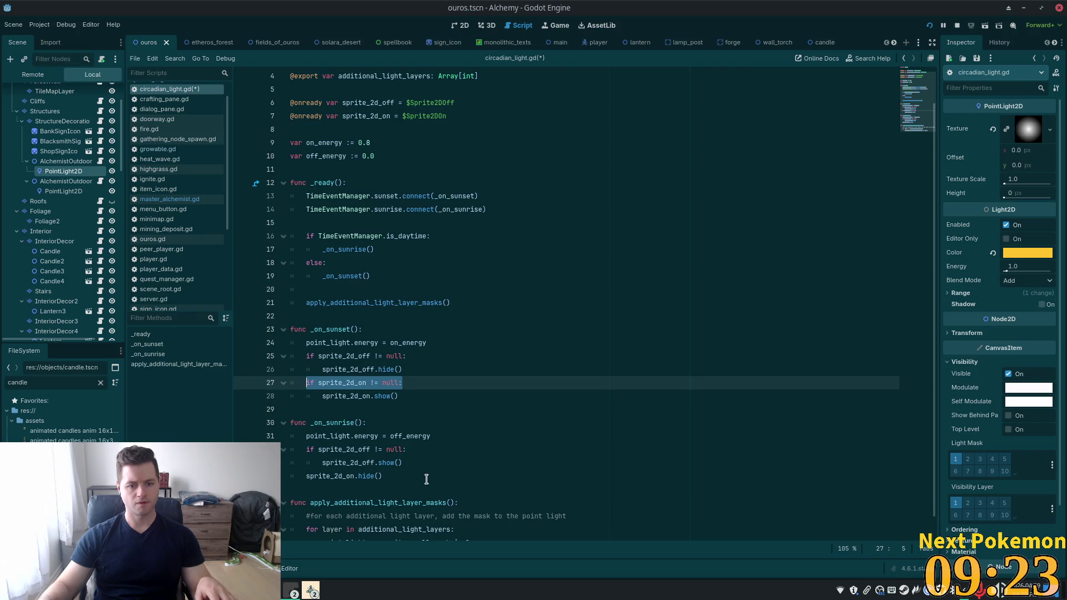
pyautogui.click(421, 462)
pyautogui.press('Return')
pyautogui.press('BackSpace')
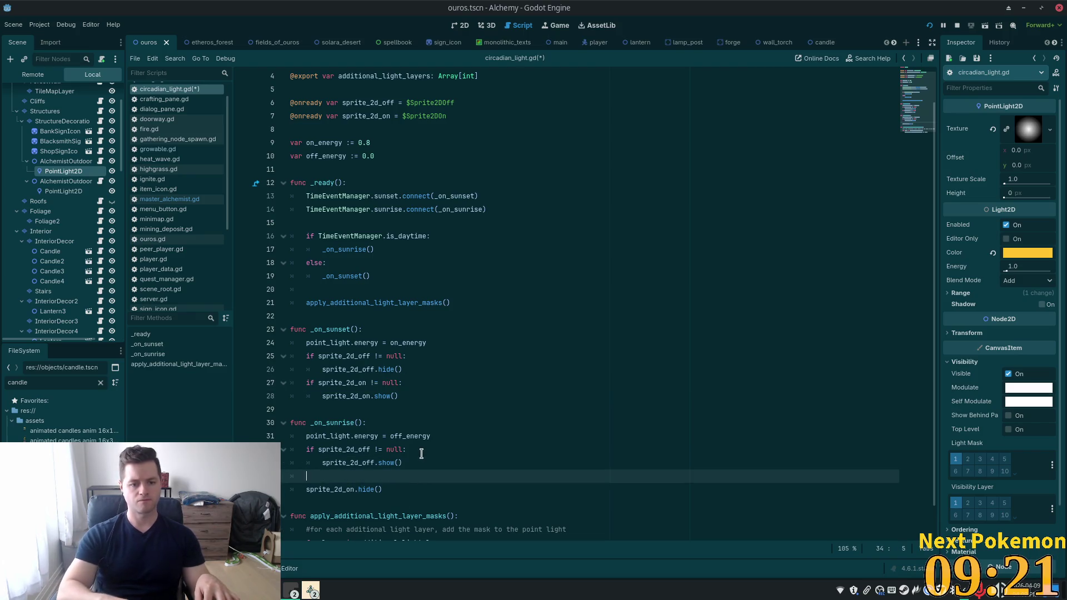
pyautogui.press('Down')
pyautogui.press('Home')
pyautogui.hotkey('ctrl', 's')
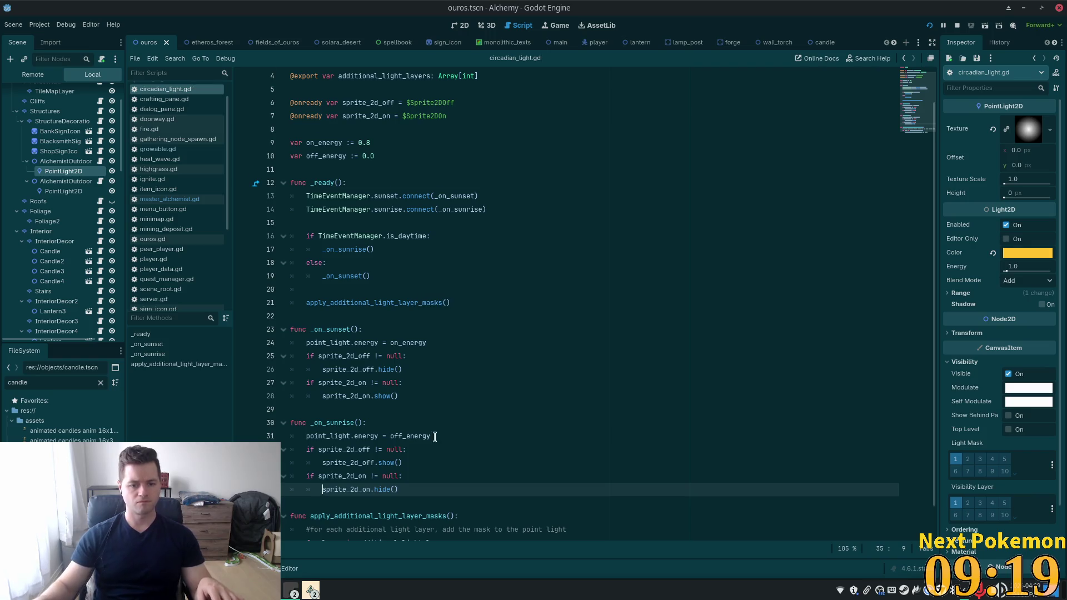
# Review the sprite_2d_on uses and run the game to test the lanterns
pyautogui.scroll(-1, 389, 428)
pyautogui.doubleClick(343, 452)
pyautogui.scroll(2, 584, 278)
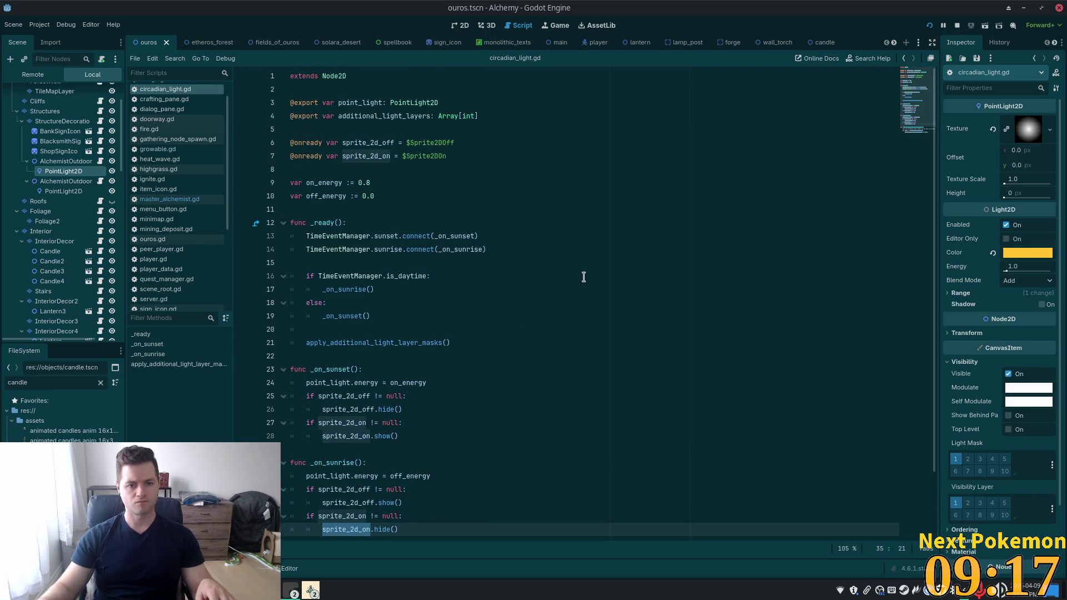
pyautogui.click(928, 26)
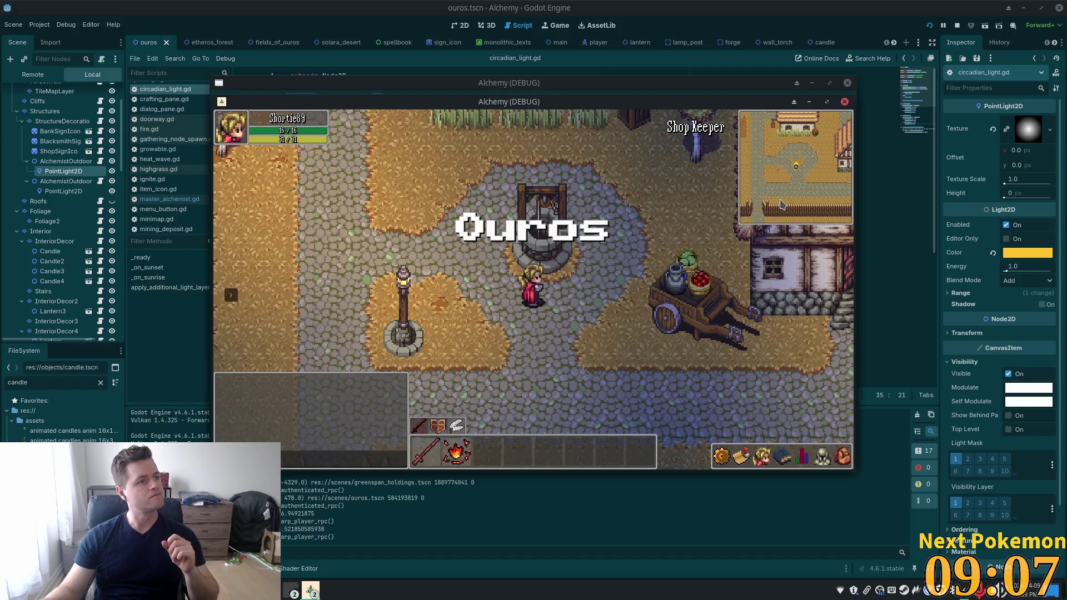
# Run the character west across Ouros into the alchemist house and back out, then close the game
pyautogui.press('a')
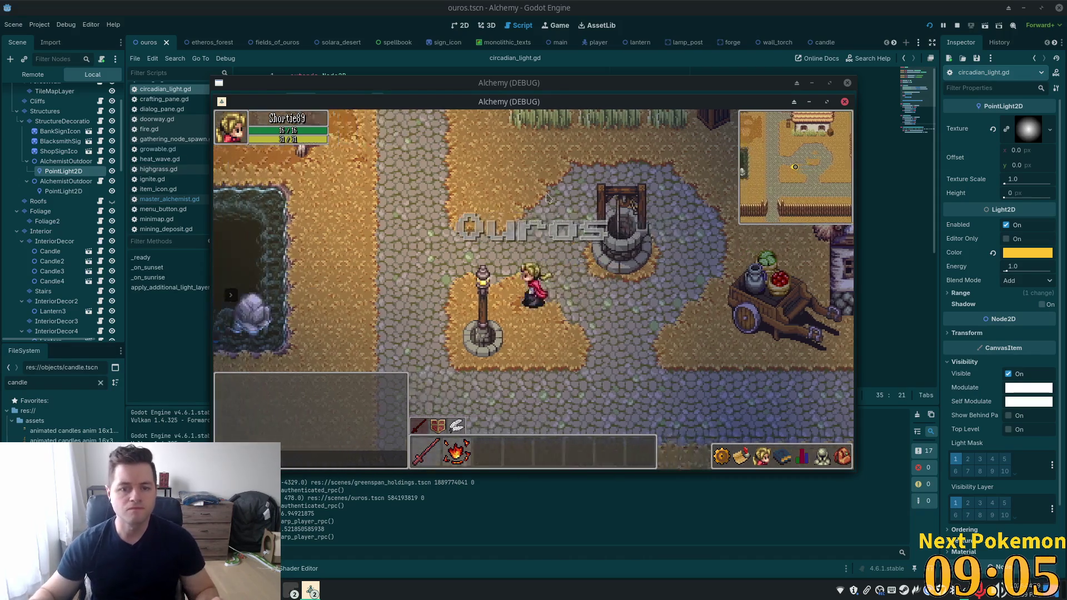
pyautogui.press('a')
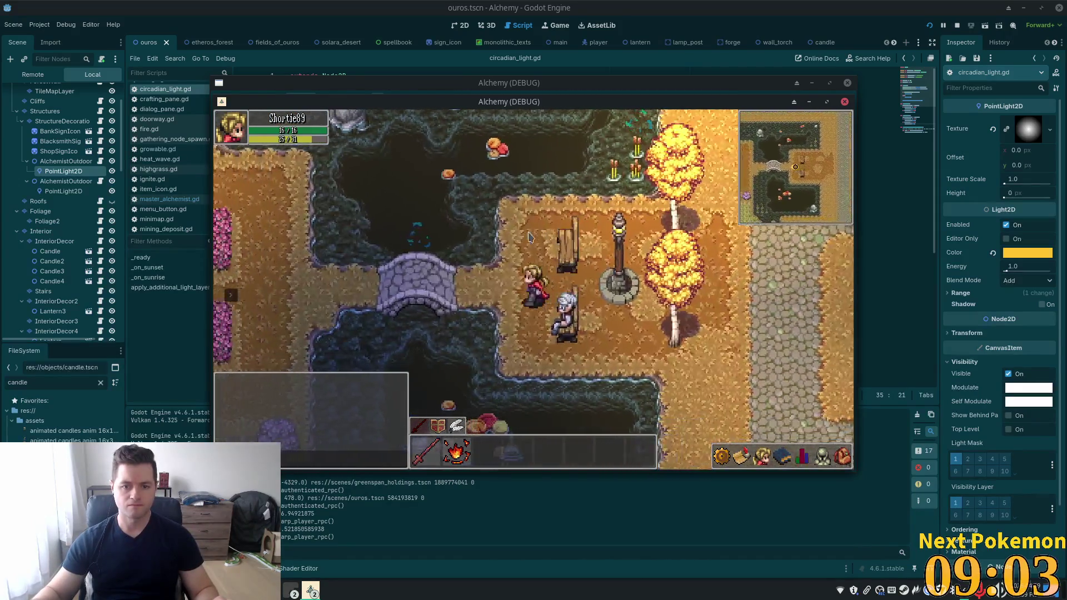
pyautogui.press('a')
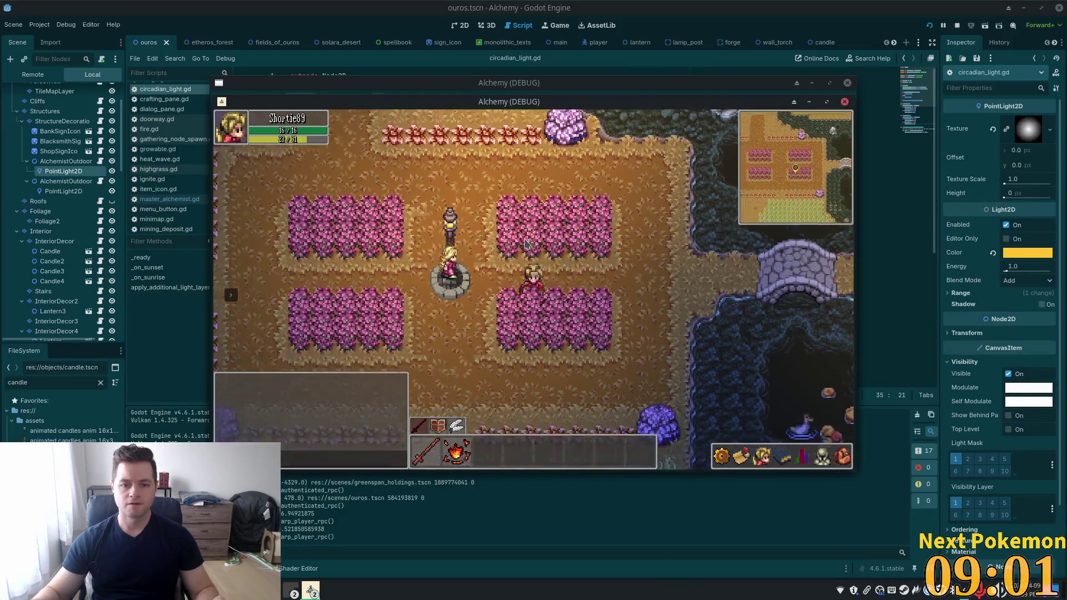
pyautogui.press('a')
pyautogui.press('w')
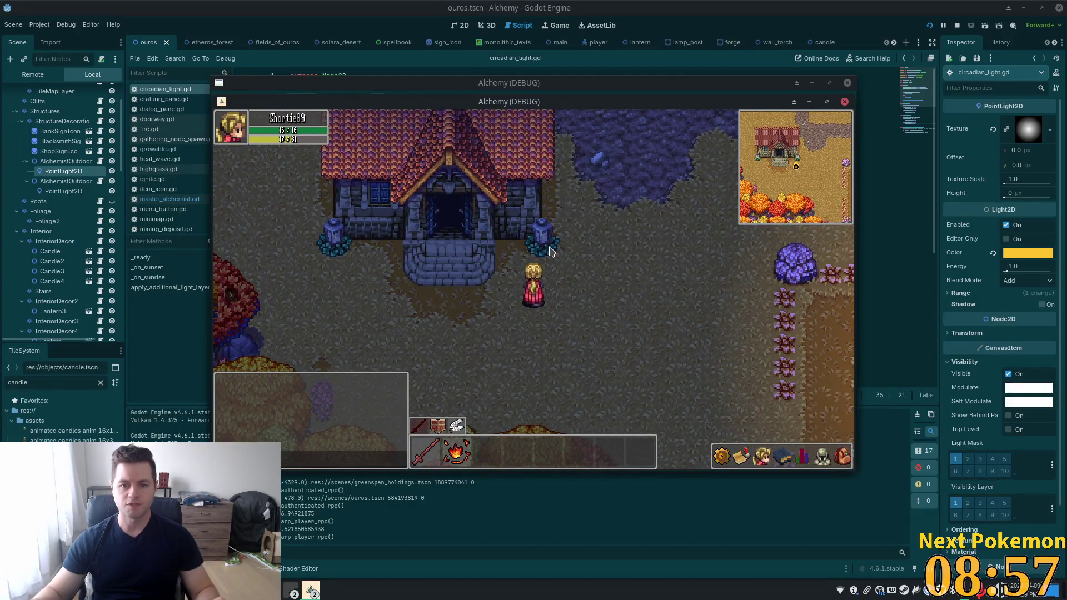
pyautogui.press('w')
pyautogui.press('s')
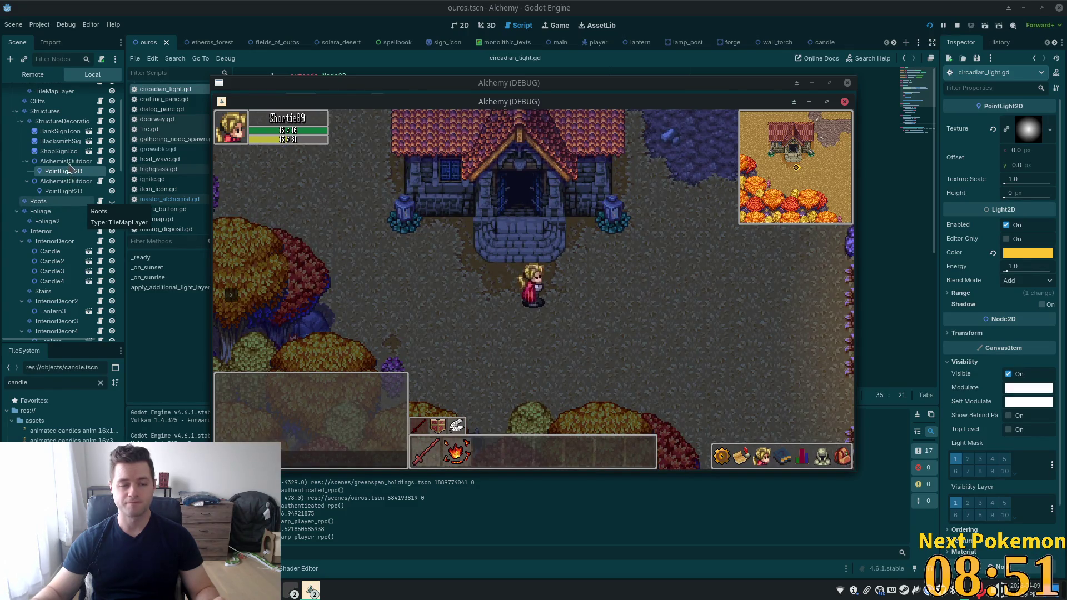
pyautogui.press('F8')
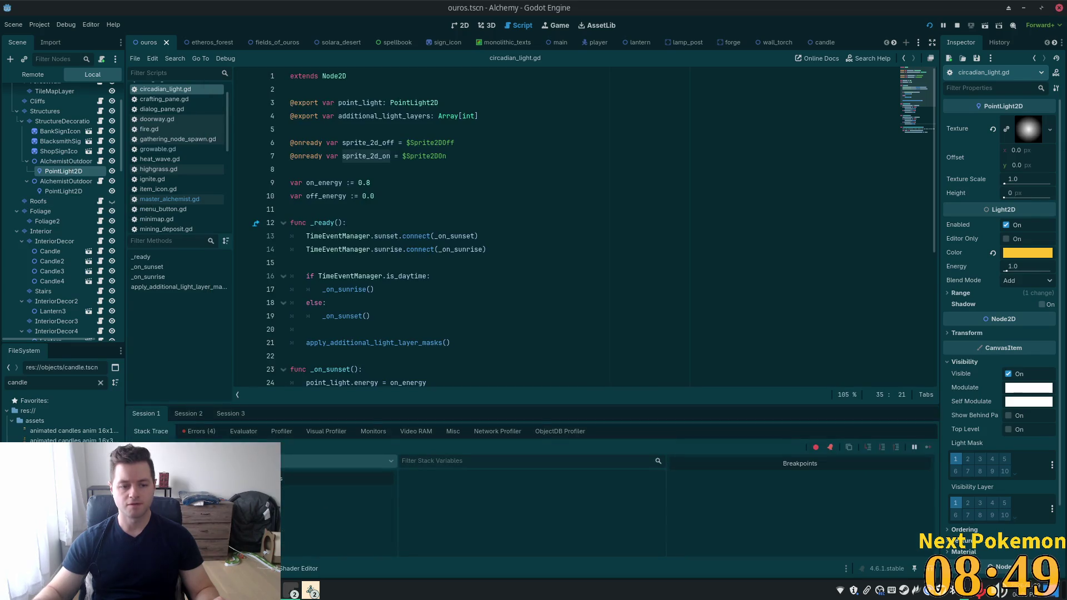
# Check the first 'Node not found' runtime error and select AlchemistOutdoorCandle in the Scene dock
pyautogui.click(201, 432)
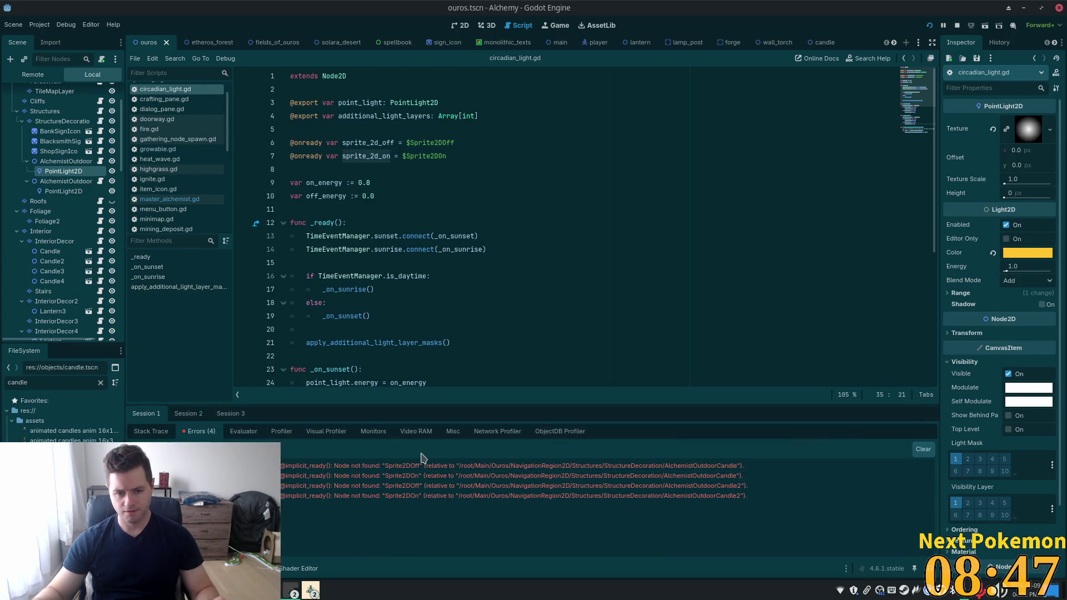
pyautogui.click(433, 467)
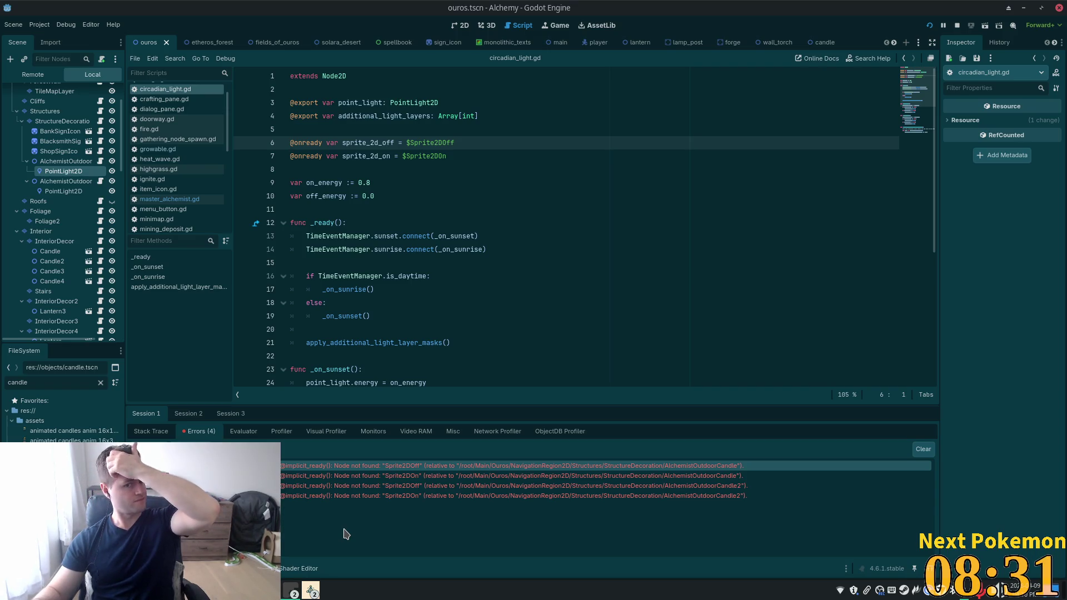
pyautogui.click(66, 161)
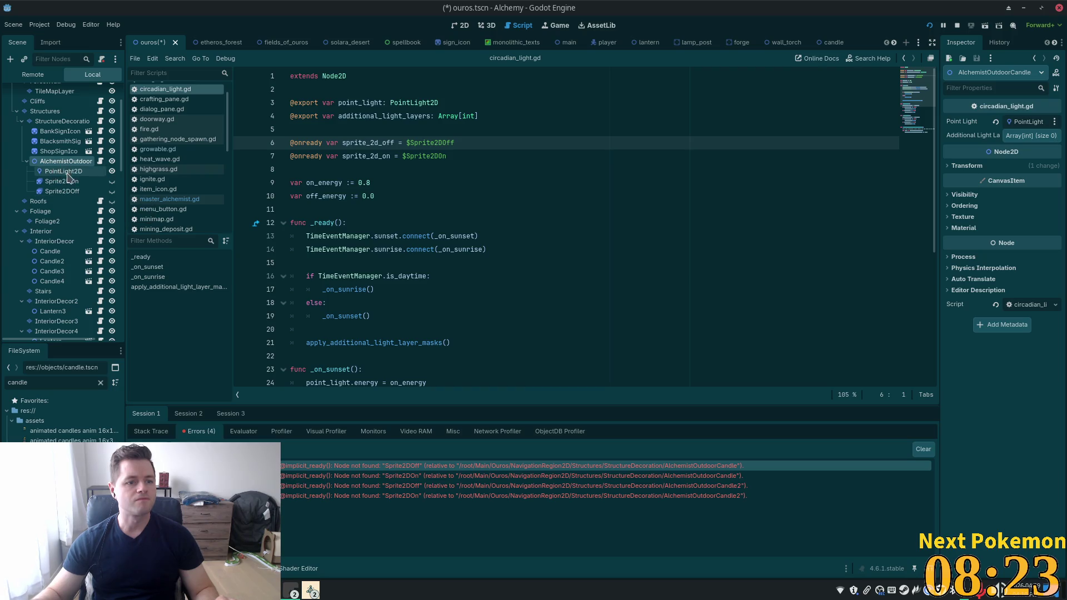
# Select the candle's Sprite2DOn and Sprite2DOff children and save the scene
pyautogui.click(63, 183)
pyautogui.click(63, 191)
pyautogui.hotkey('ctrl', 's')
pyautogui.click(401, 197)
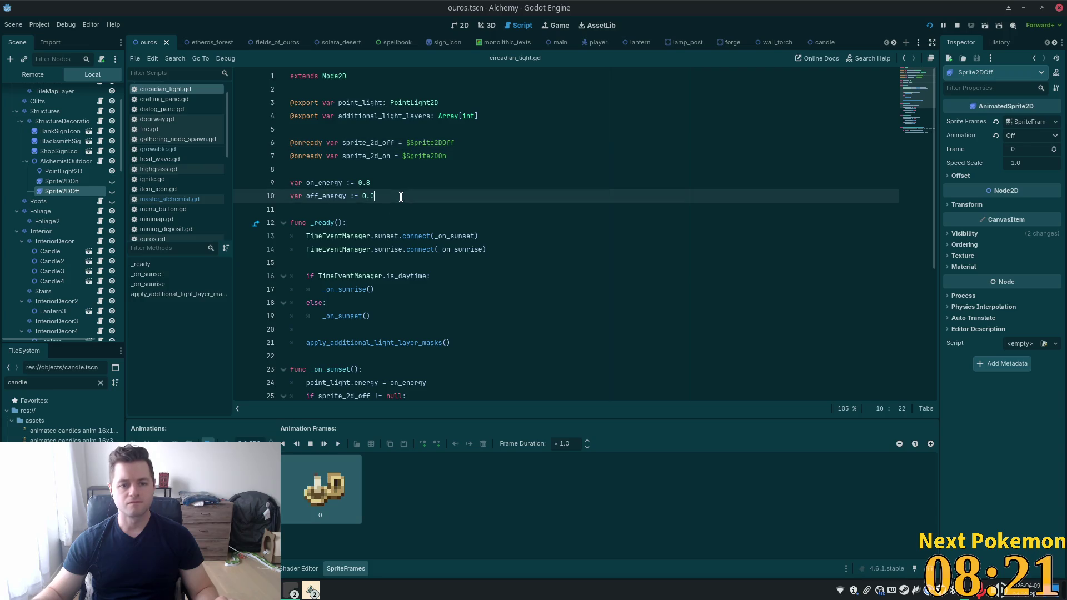
# Scroll through circadian_light.gd, checking the sunset handler code
pyautogui.scroll(-2, 422, 272)
pyautogui.scroll(-2, 406, 284)
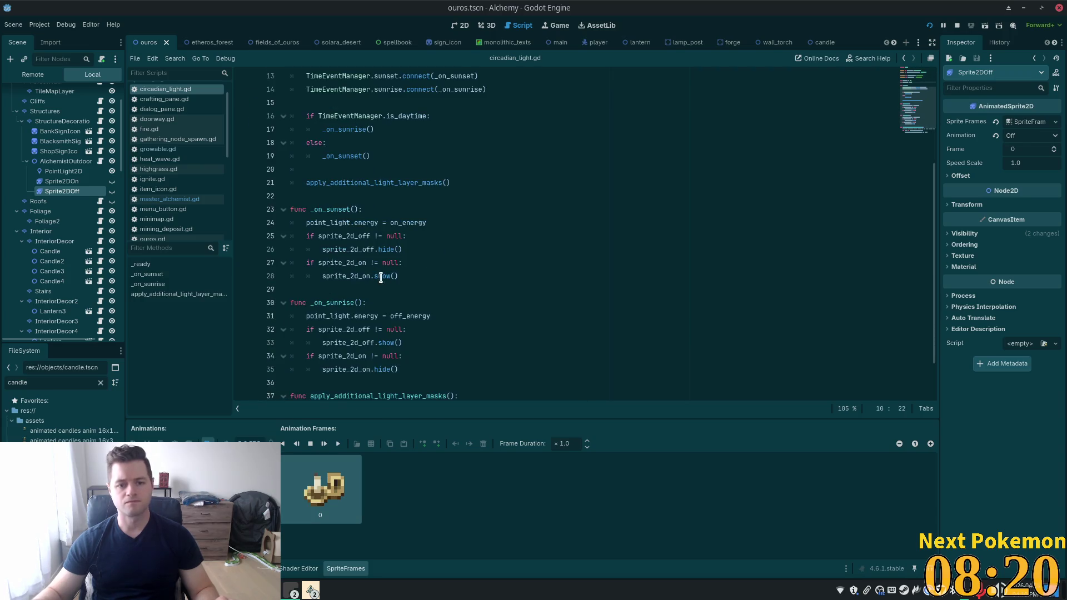
pyautogui.click(453, 238)
pyautogui.scroll(4, 411, 258)
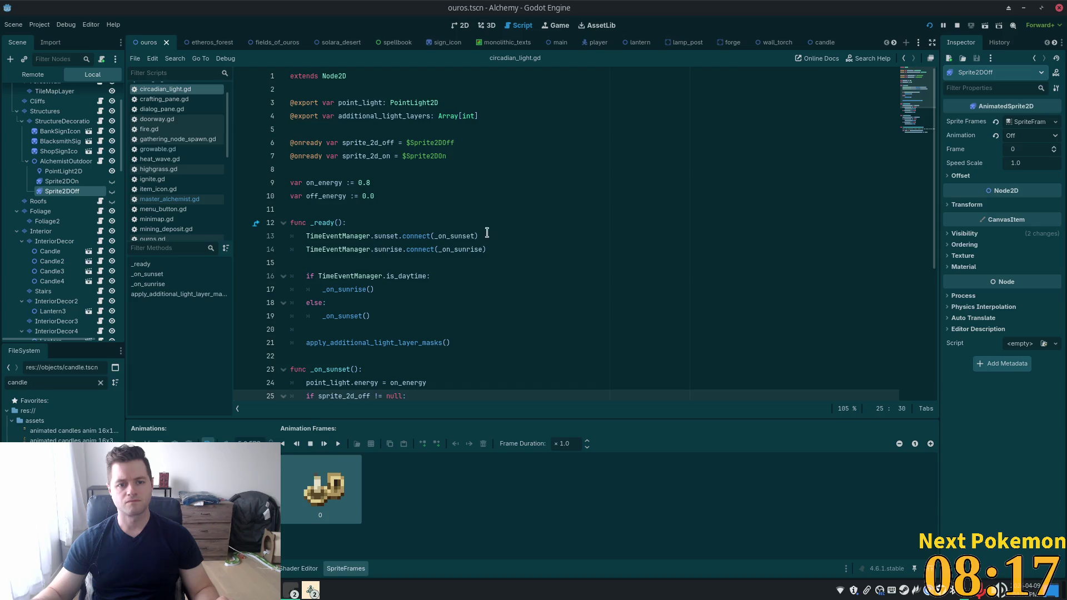
pyautogui.click(472, 156)
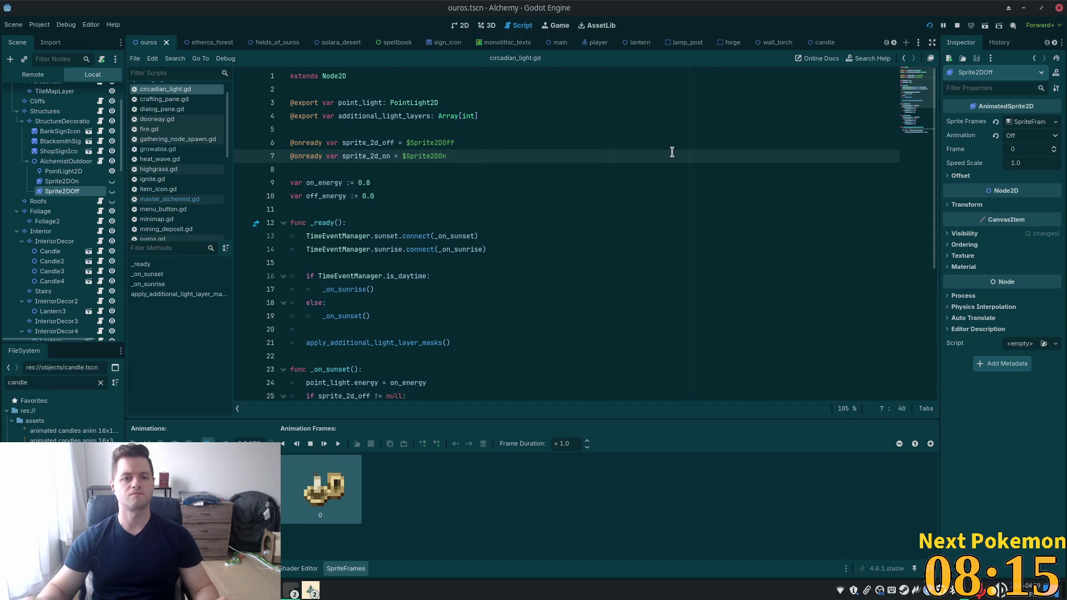
pyautogui.click(476, 117)
pyautogui.press('Return')
pyautogui.write('@ex')
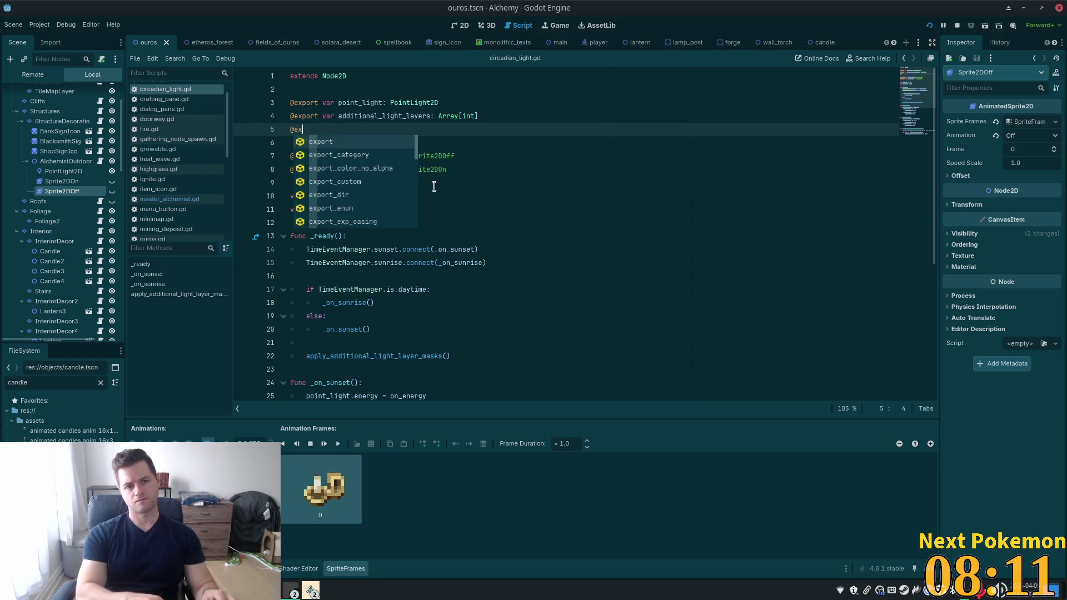
pyautogui.write('por')
pyautogui.write('vaw')
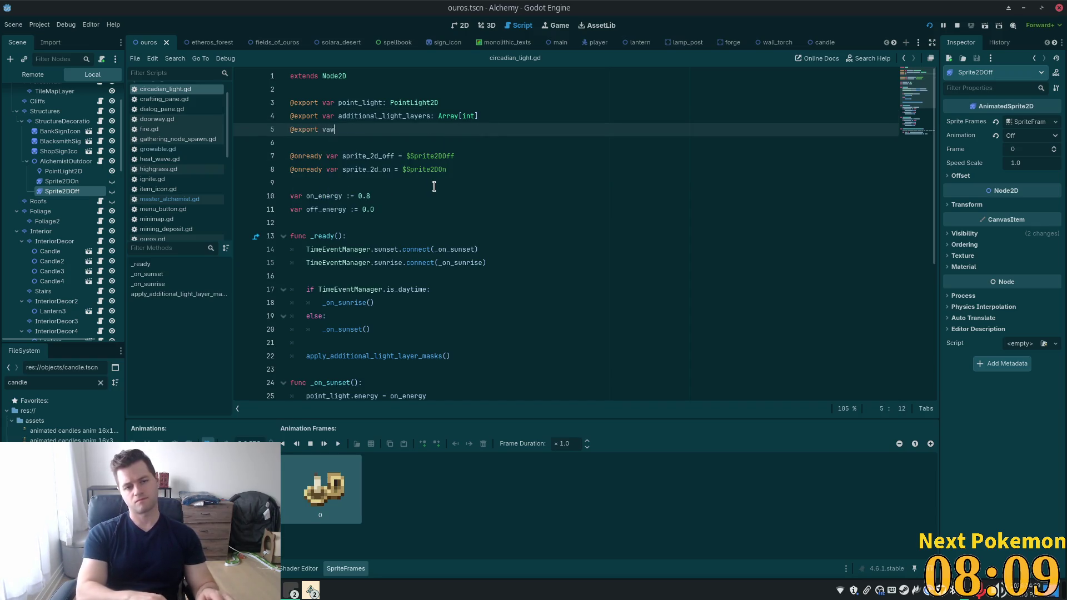
pyautogui.write('hide_')
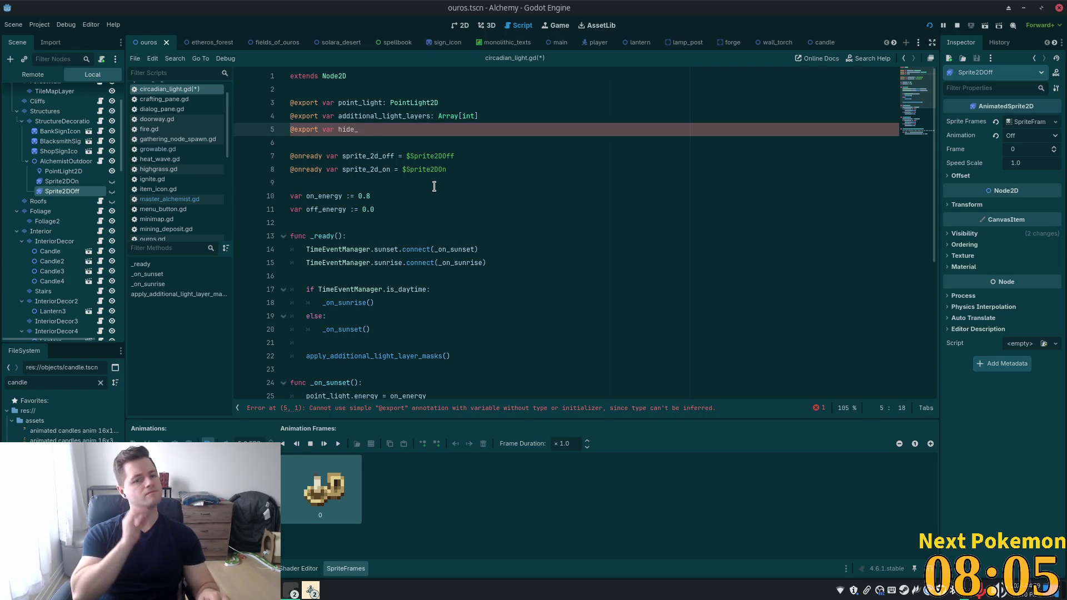
pyautogui.press('BackSpace')
pyautogui.press('BackSpace')
pyautogui.press('BackSpace')
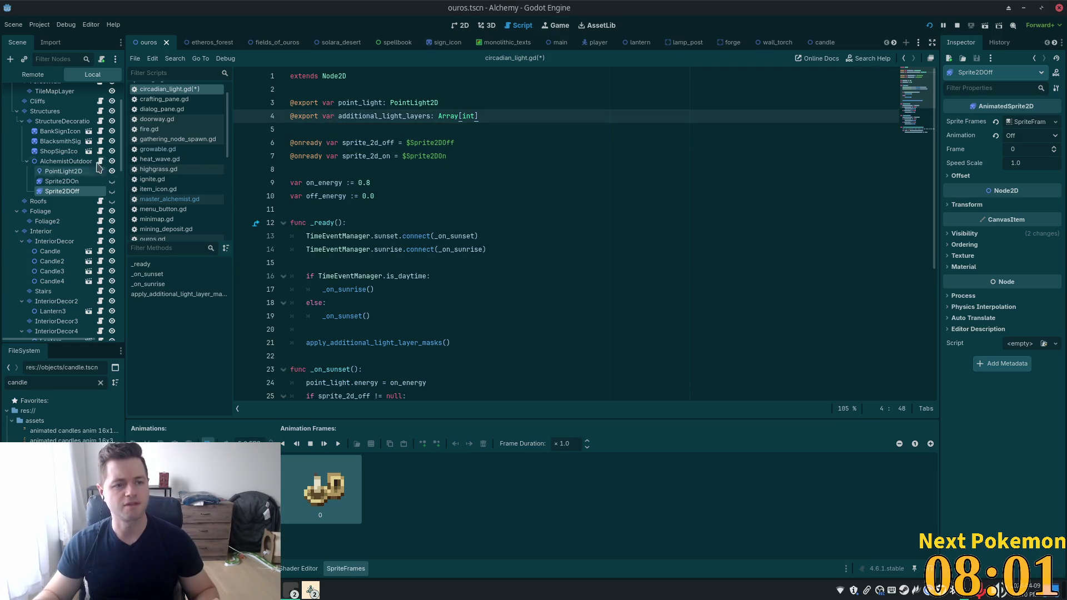
pyautogui.click(66, 161)
pyautogui.press('Delete')
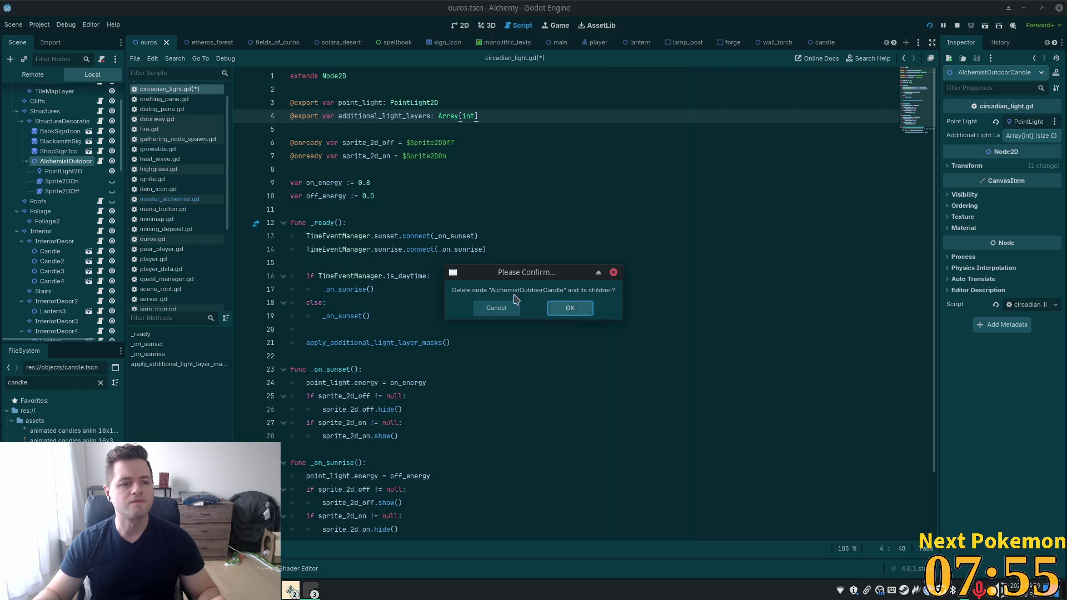
# Confirm deleting the candle node, save, and show the shop exterior with Interior hidden and Roofs visible
pyautogui.click(580, 317)
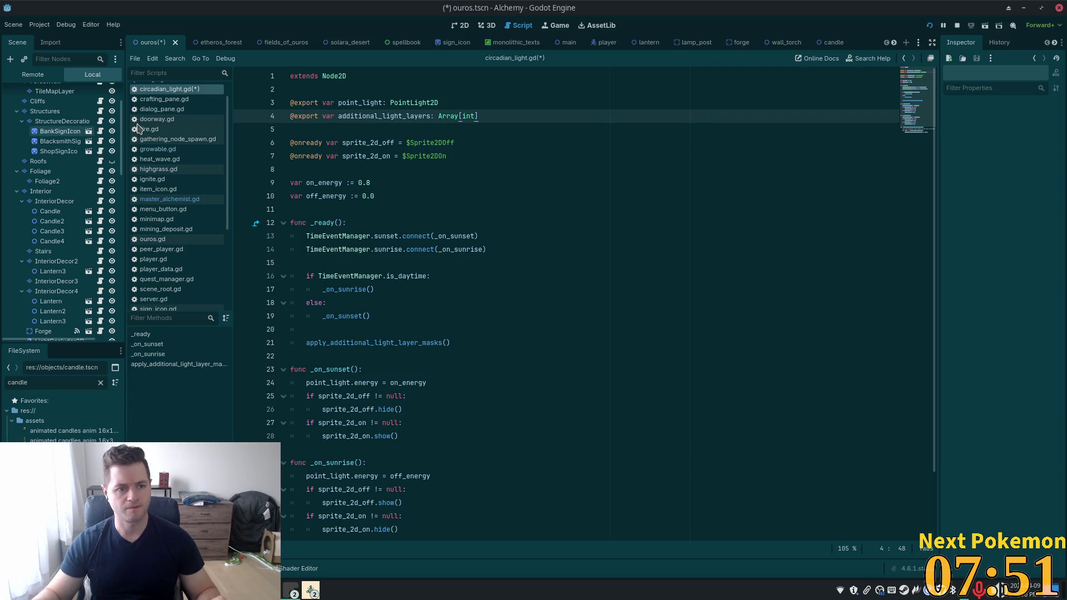
pyautogui.hotkey('ctrl', 's')
pyautogui.click(460, 25)
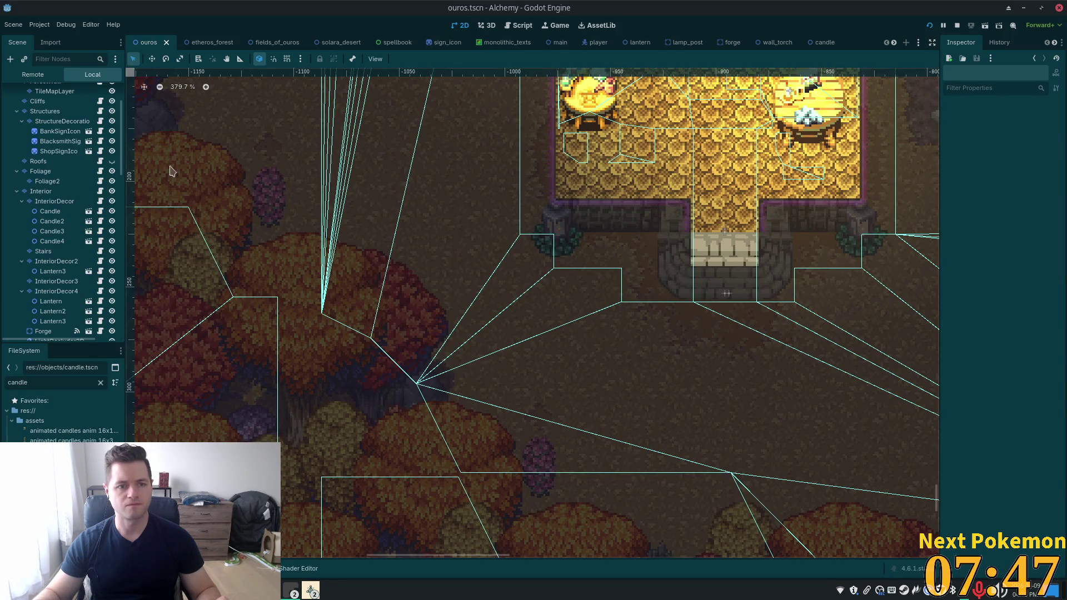
pyautogui.scroll(3, 112, 164)
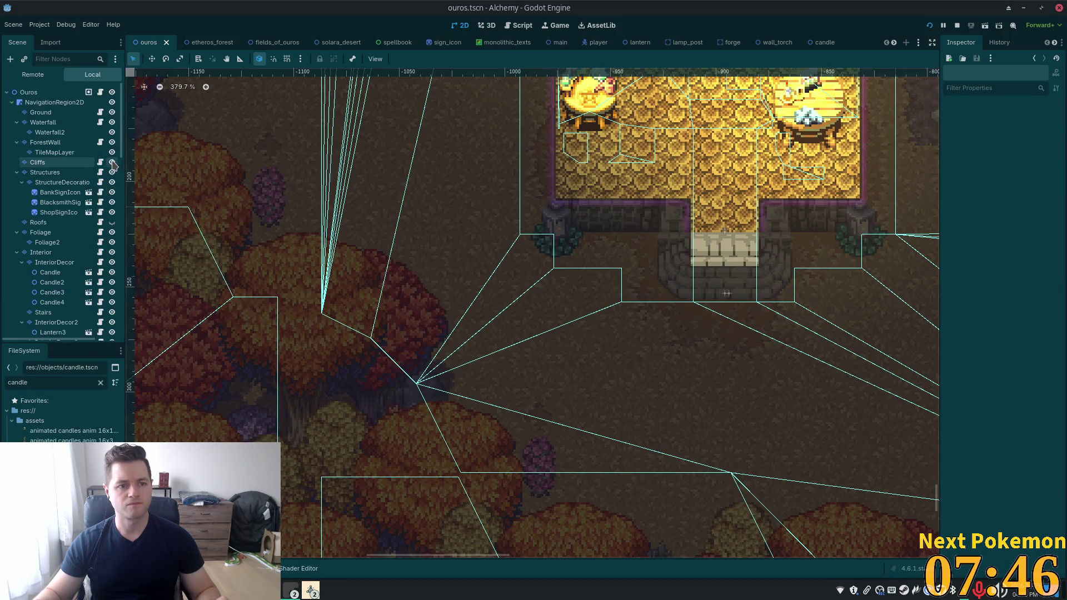
pyautogui.click(112, 252)
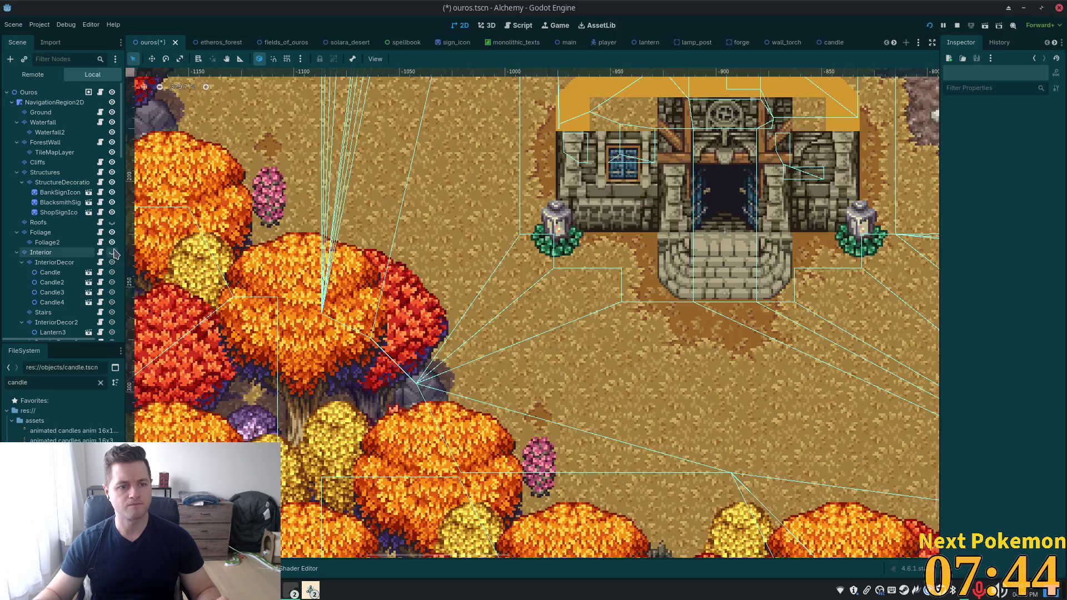
pyautogui.click(112, 222)
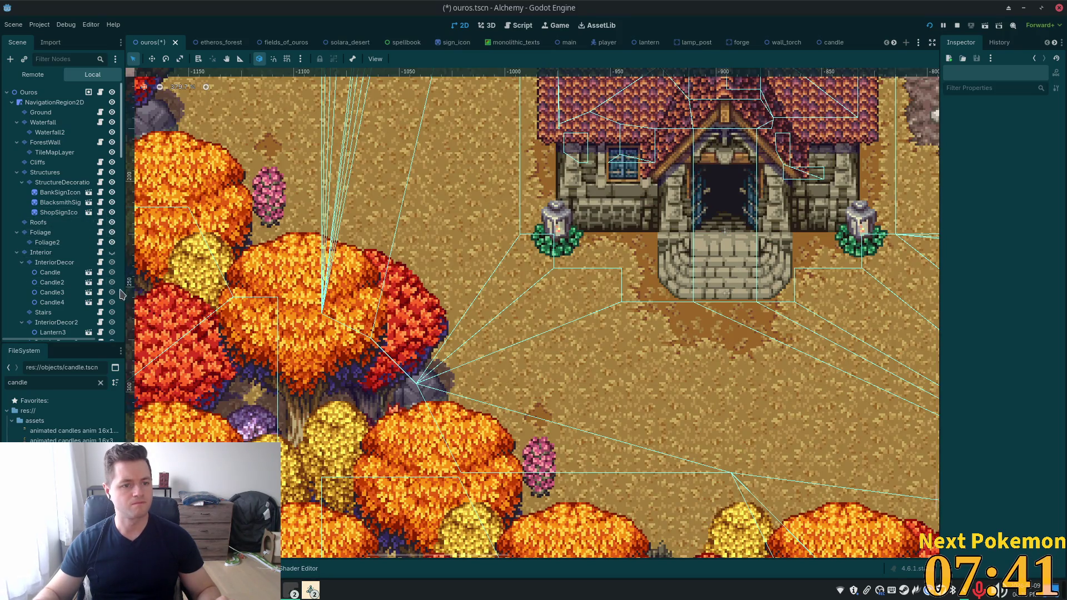
# Add a new node beside the door lantern, searching for 'point'
pyautogui.scroll(2, 428, 281)
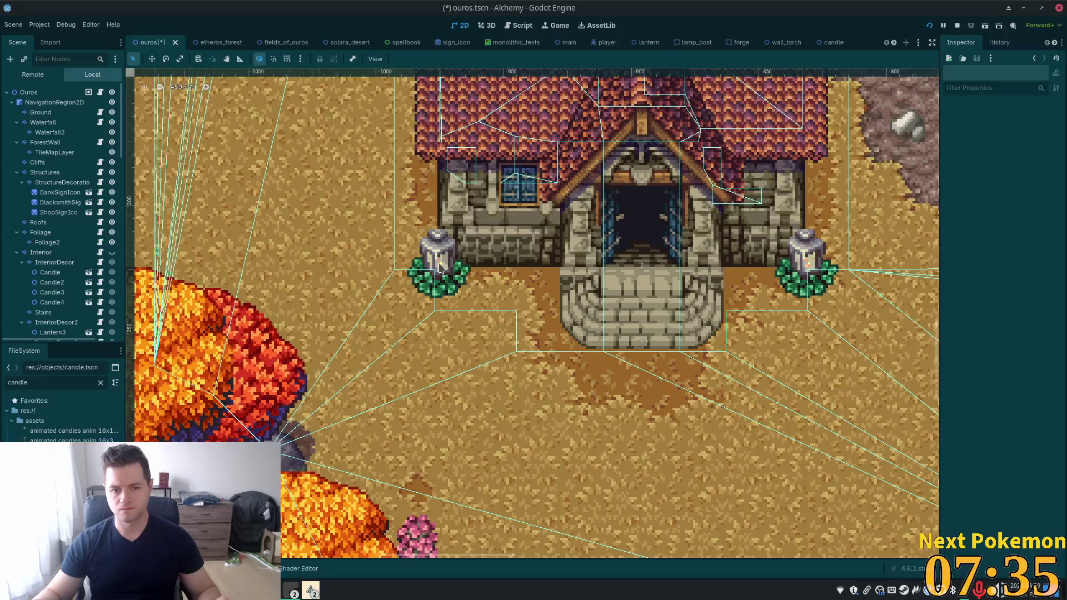
pyautogui.rightClick(440, 268)
pyautogui.click(476, 273)
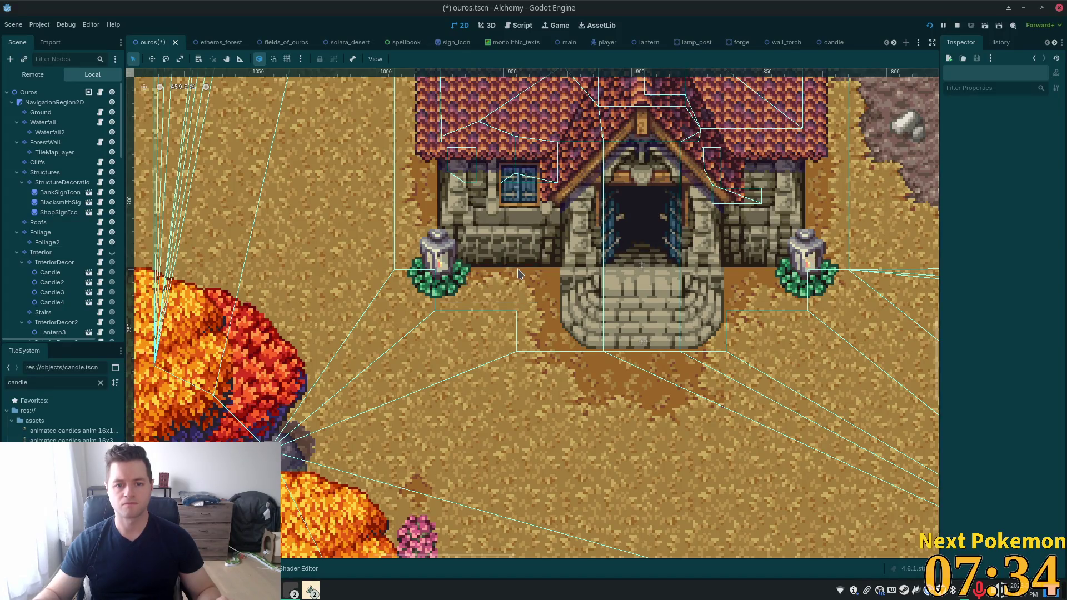
pyautogui.write('point')
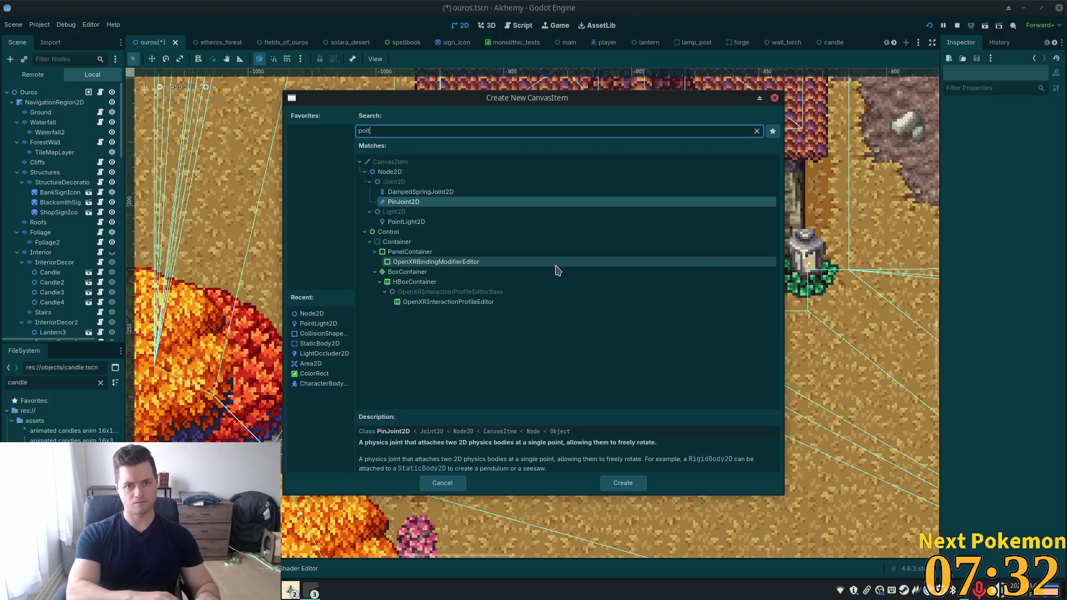
# Create the PointLight2D, tune its colour to golden ad8f2b, and save the scene
pyautogui.press('Return')
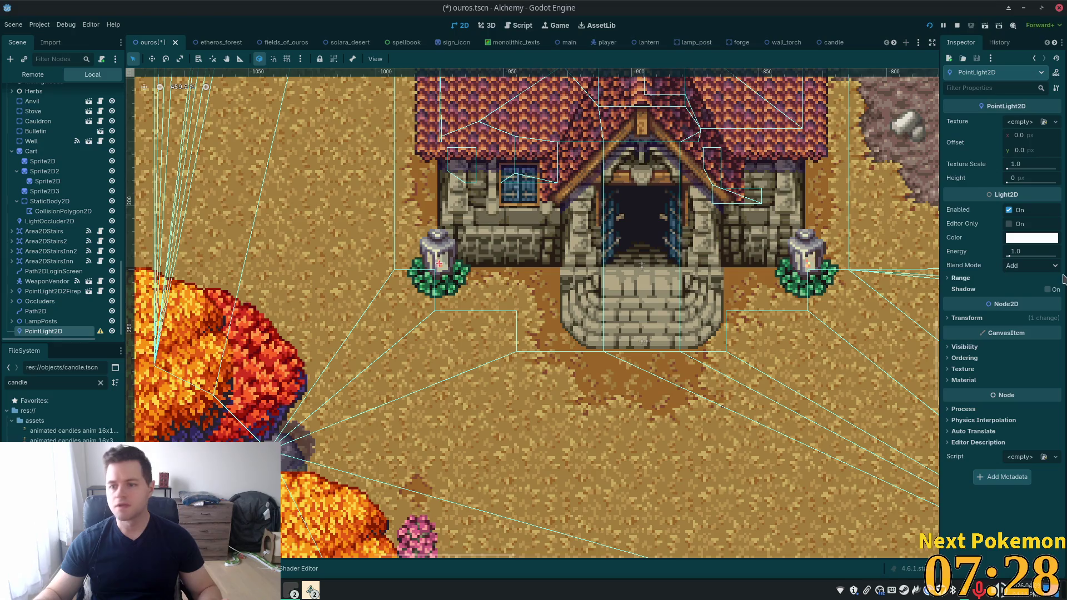
pyautogui.click(1019, 242)
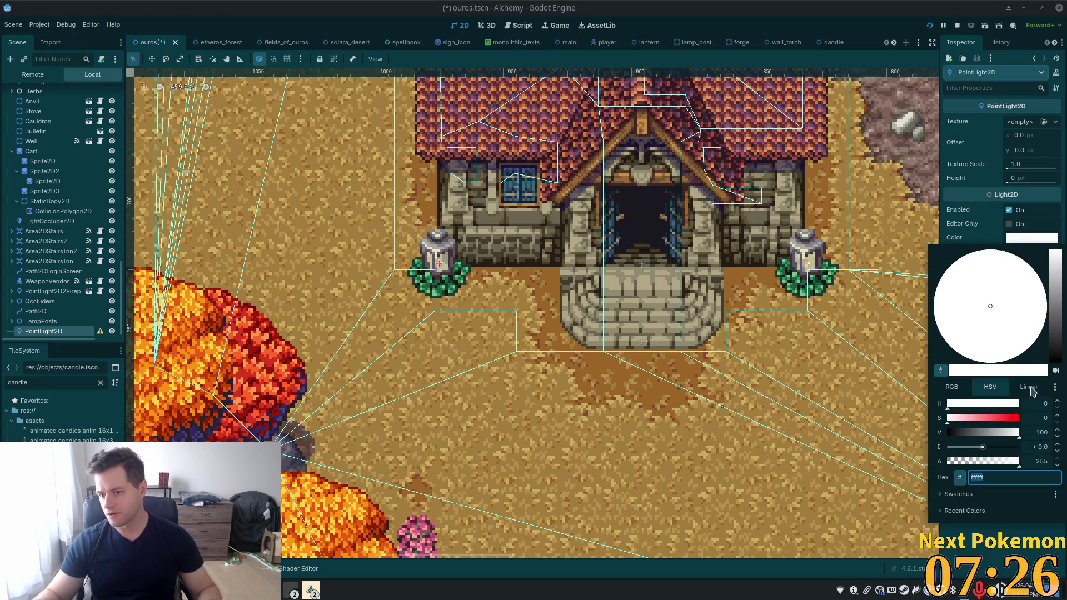
pyautogui.click(1050, 313)
pyautogui.click(1002, 351)
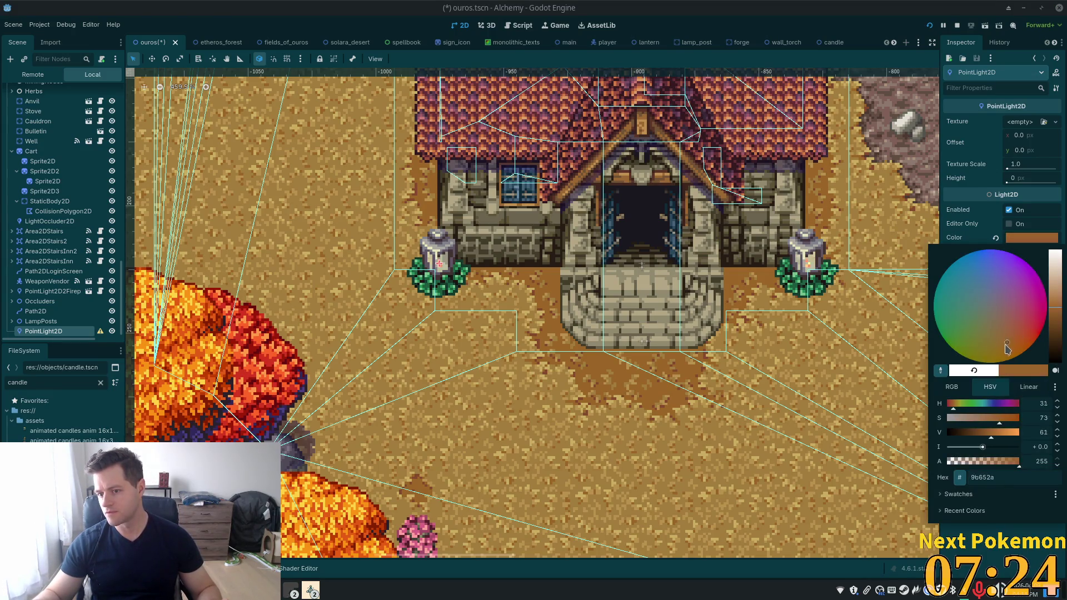
pyautogui.moveTo(1056, 312); pyautogui.dragTo(1056, 305)
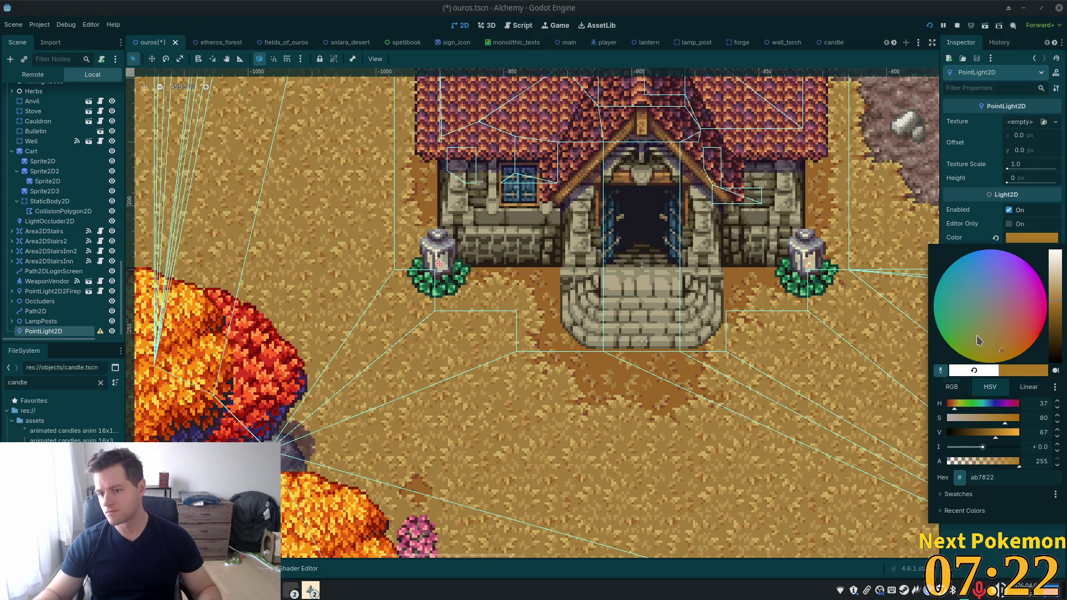
pyautogui.moveTo(991, 350); pyautogui.dragTo(989, 350)
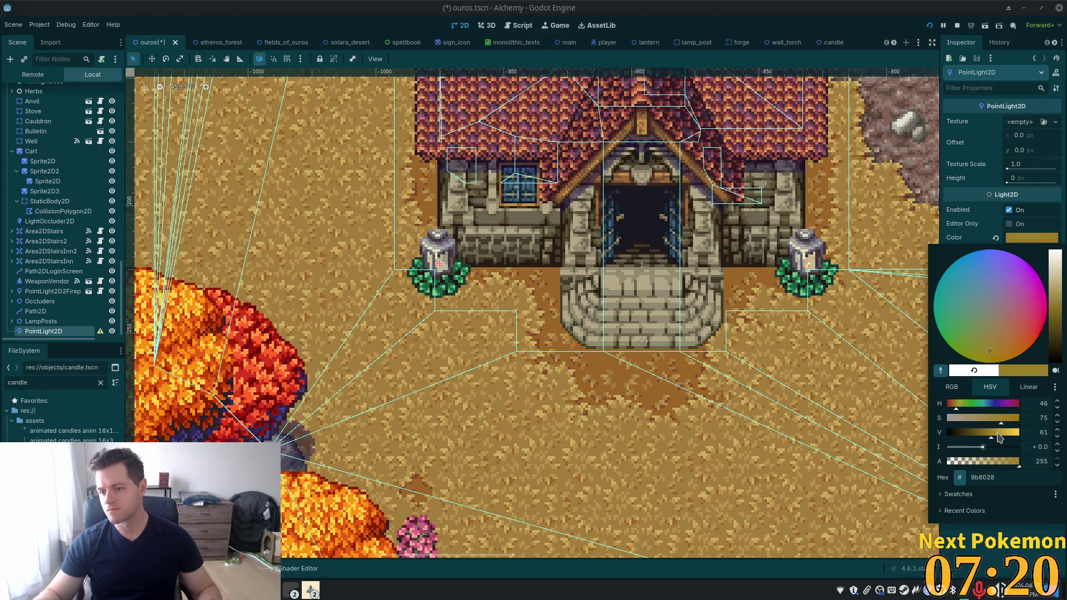
pyautogui.click(995, 437)
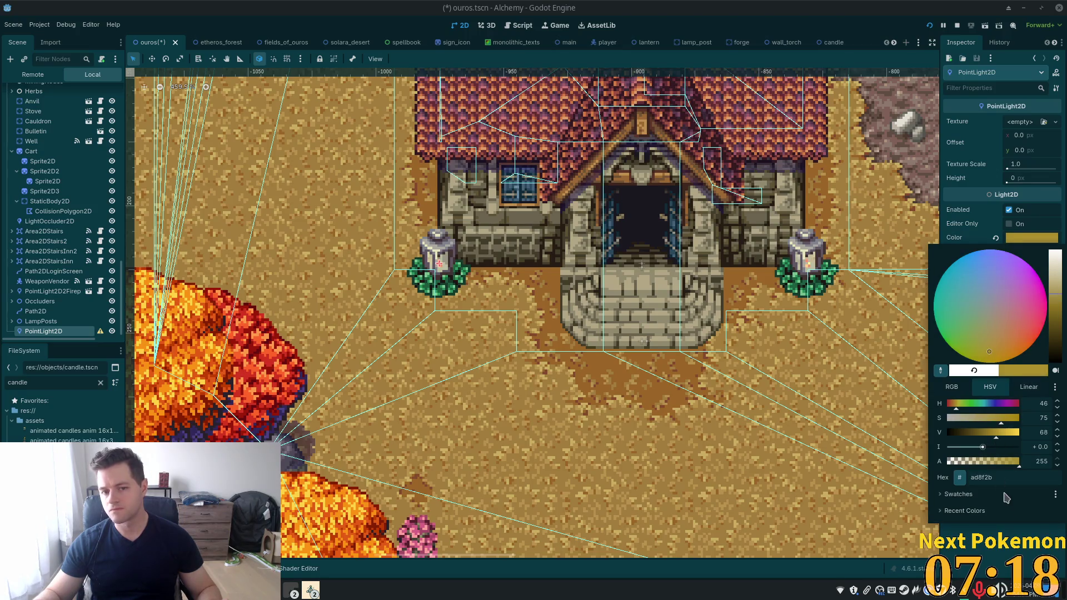
pyautogui.press('Escape')
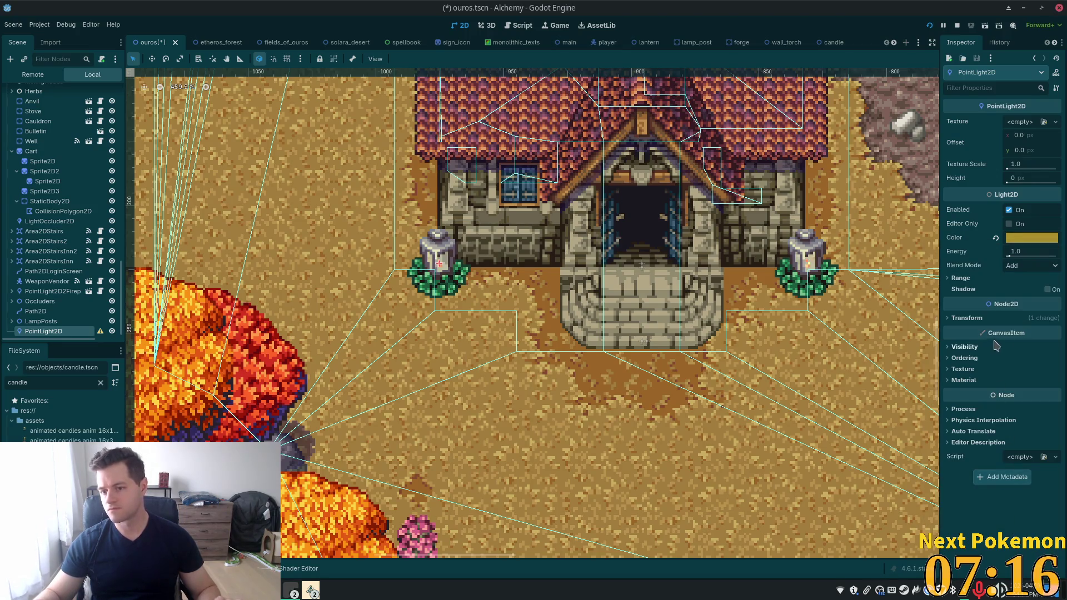
pyautogui.hotkey('ctrl', 's')
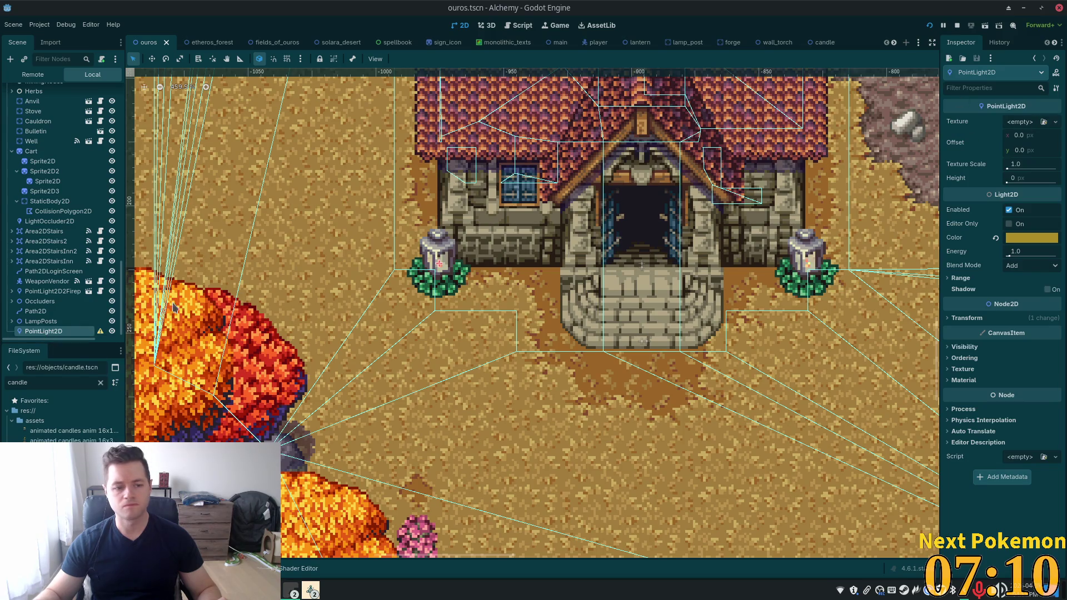
# Give the lantern light the soft 2d_lights texture at scale 0.5 and save
pyautogui.write('light')
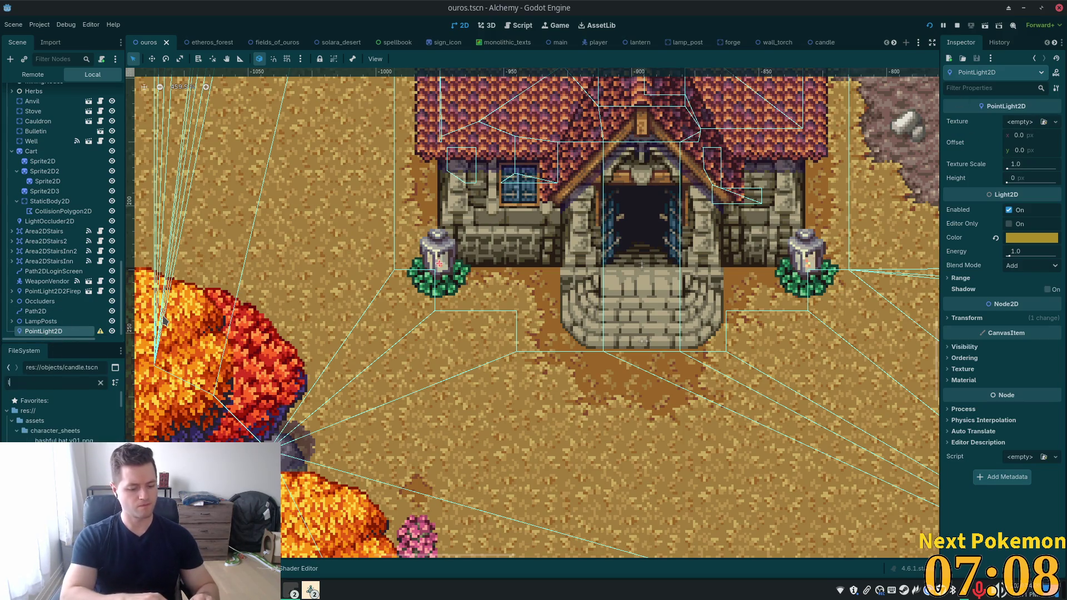
pyautogui.moveTo(61, 439)
pyautogui.mouseDown()
pyautogui.moveTo(167, 389)
pyautogui.moveTo(555, 278)
pyautogui.moveTo(1000, 108)
pyautogui.moveTo(1015, 127)
pyautogui.mouseUp()
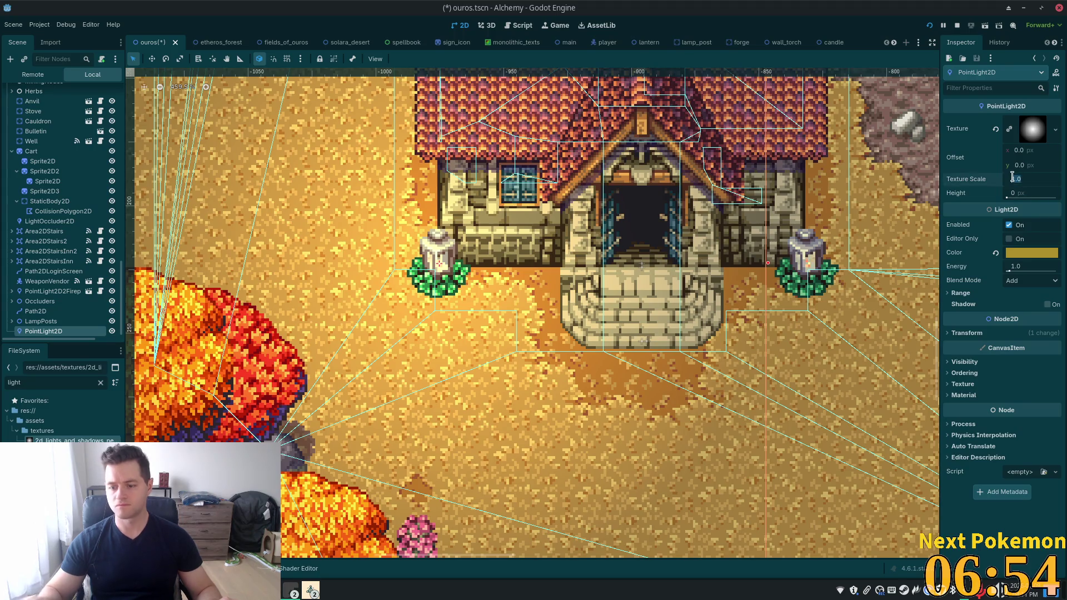
pyautogui.write('1.5')
pyautogui.press('Tab')
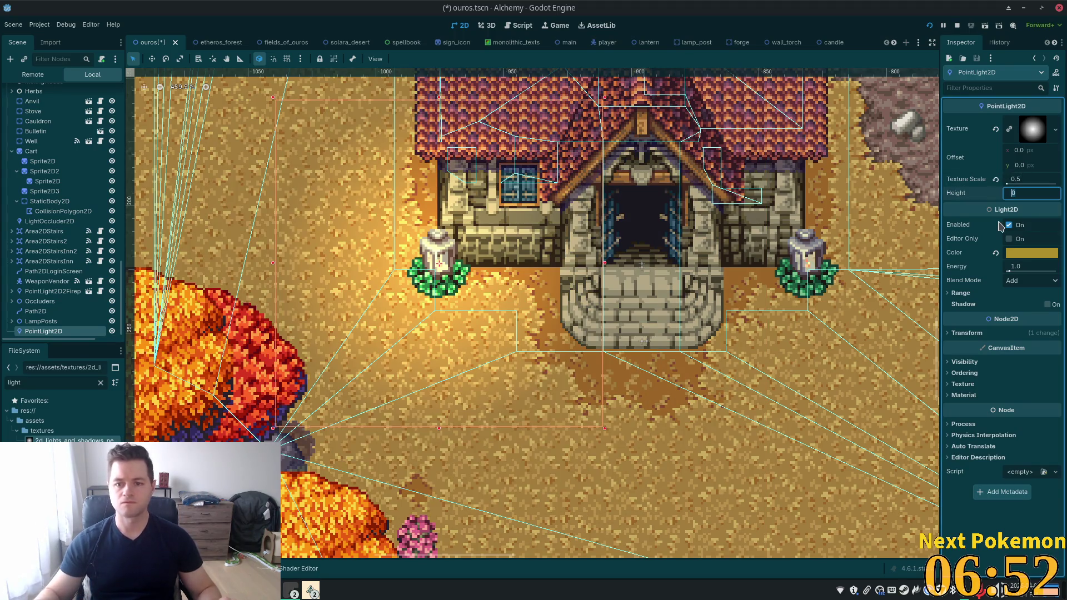
pyautogui.hotkey('ctrl', 's')
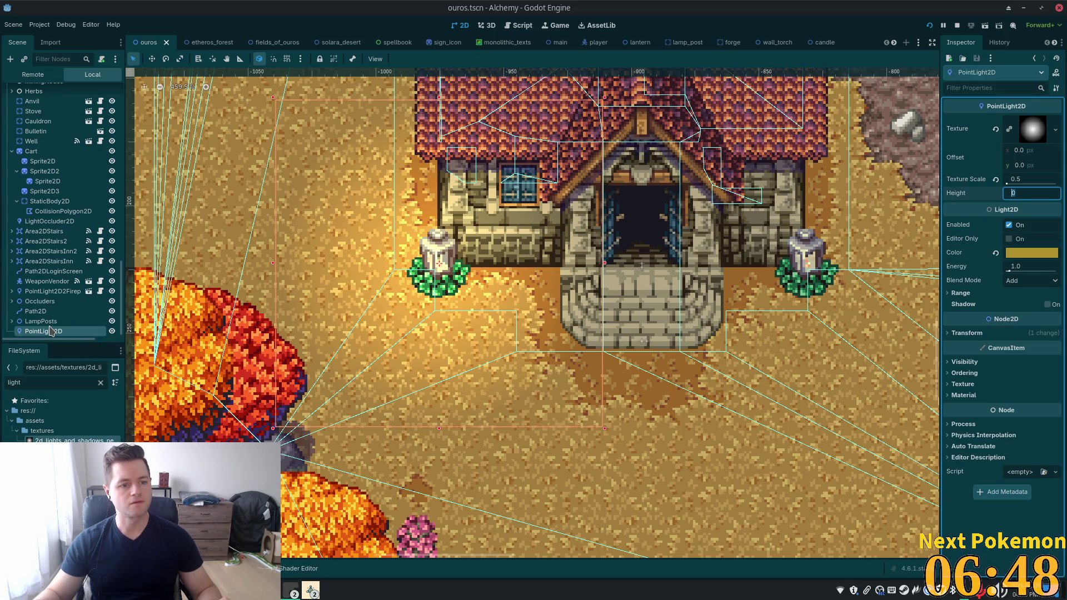
# Duplicate the light onto the right door lantern and run the game
pyautogui.hotkey('ctrl', 'd')
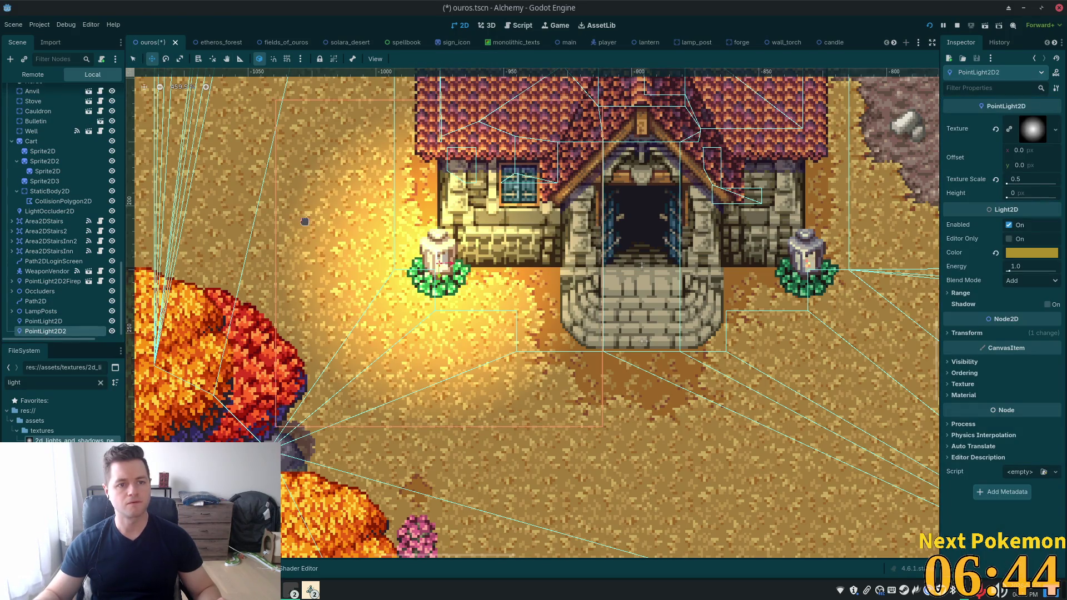
pyautogui.moveTo(304, 221); pyautogui.dragTo(677, 222)
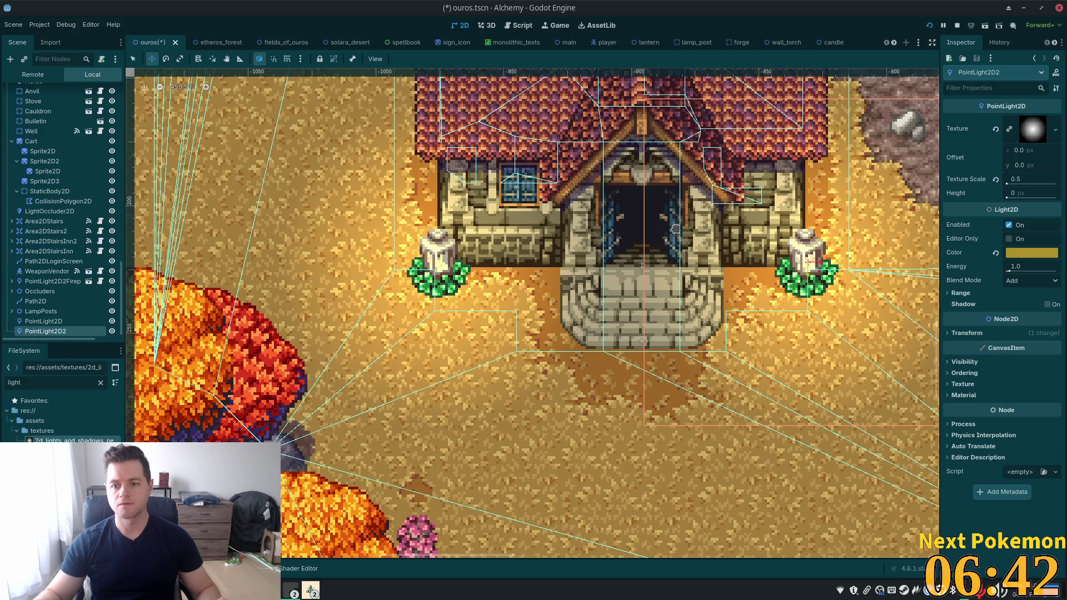
pyautogui.press('F5')
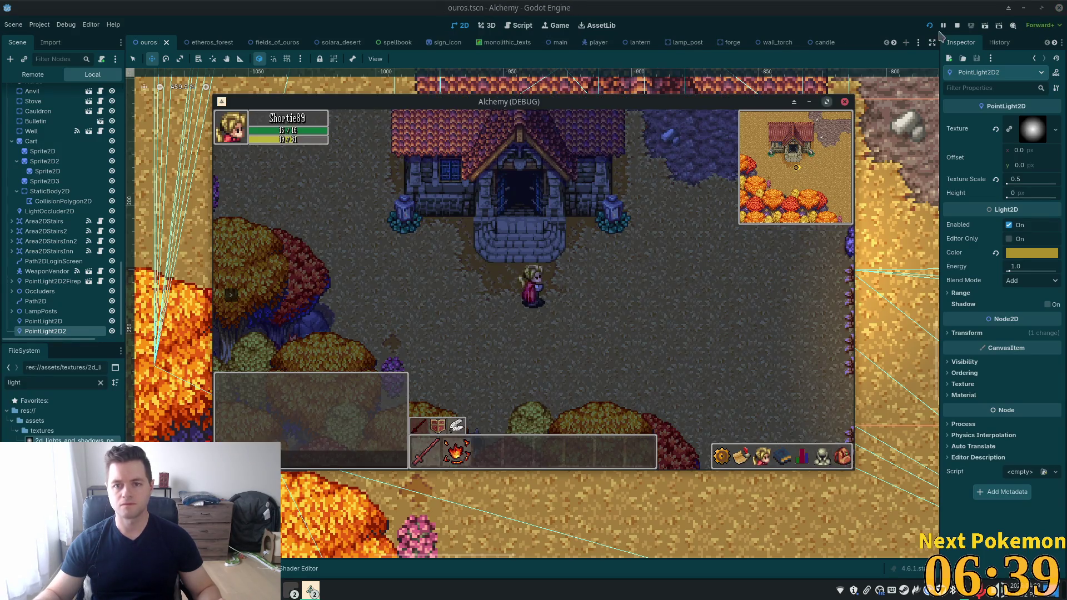
# Restart the game and walk west to the lantern-lit shop, going in and back out
pyautogui.click(929, 25)
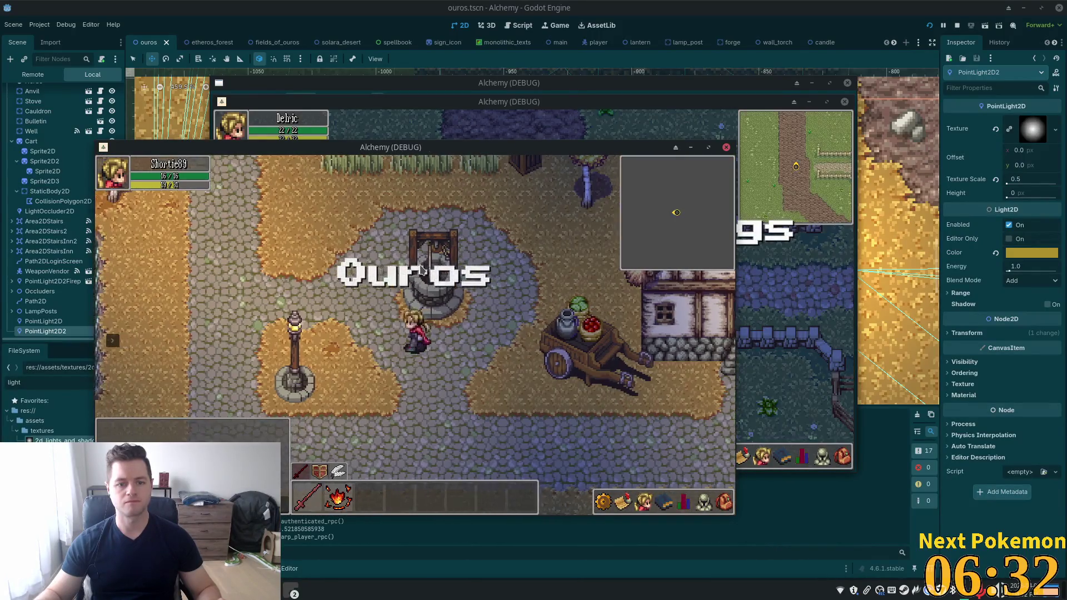
pyautogui.press('a')
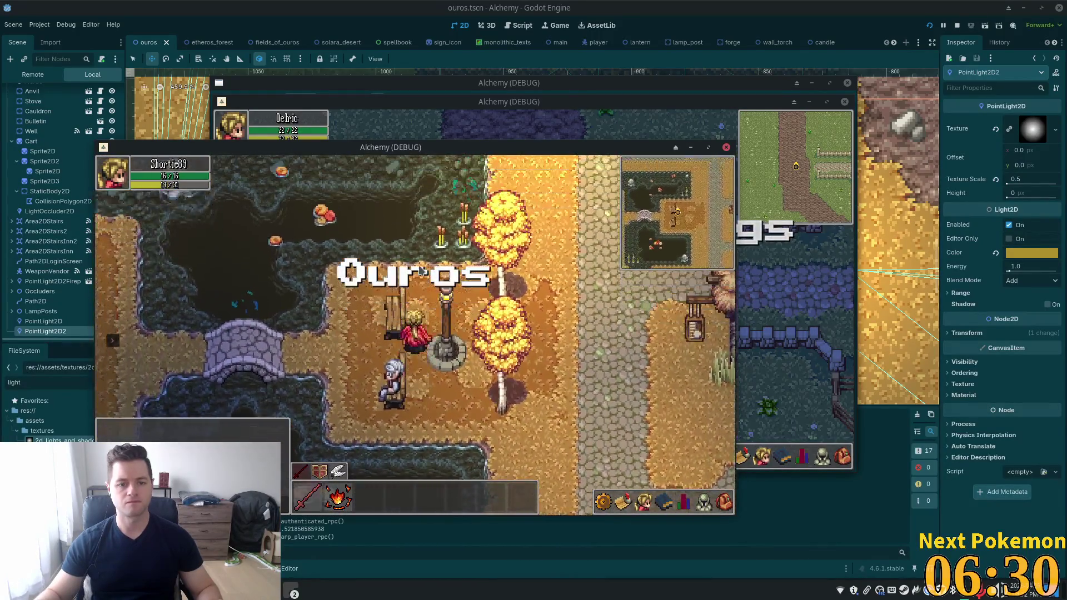
pyautogui.press('a')
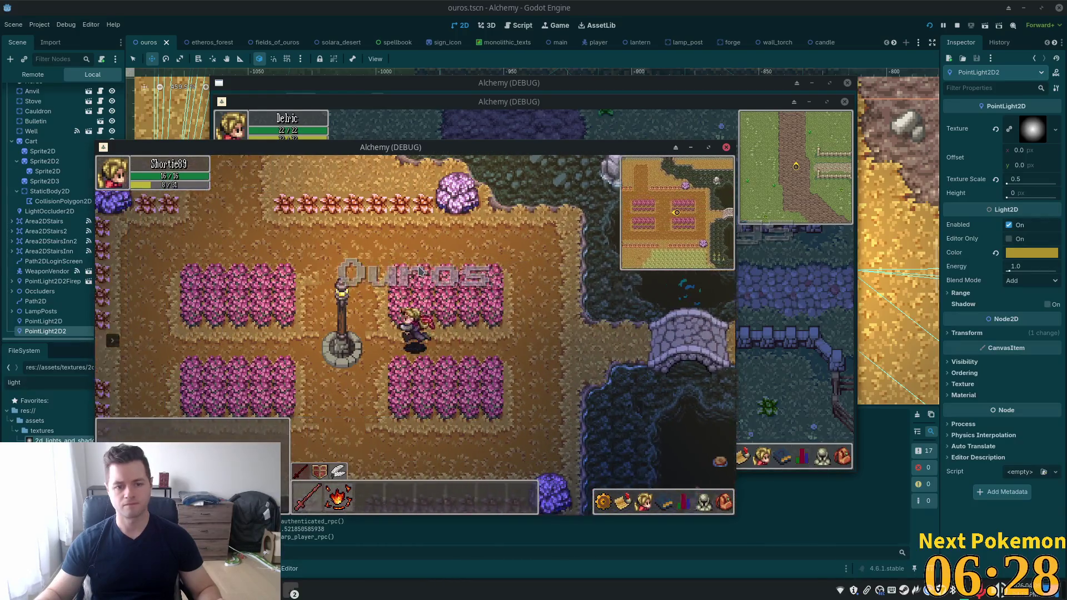
pyautogui.press('w')
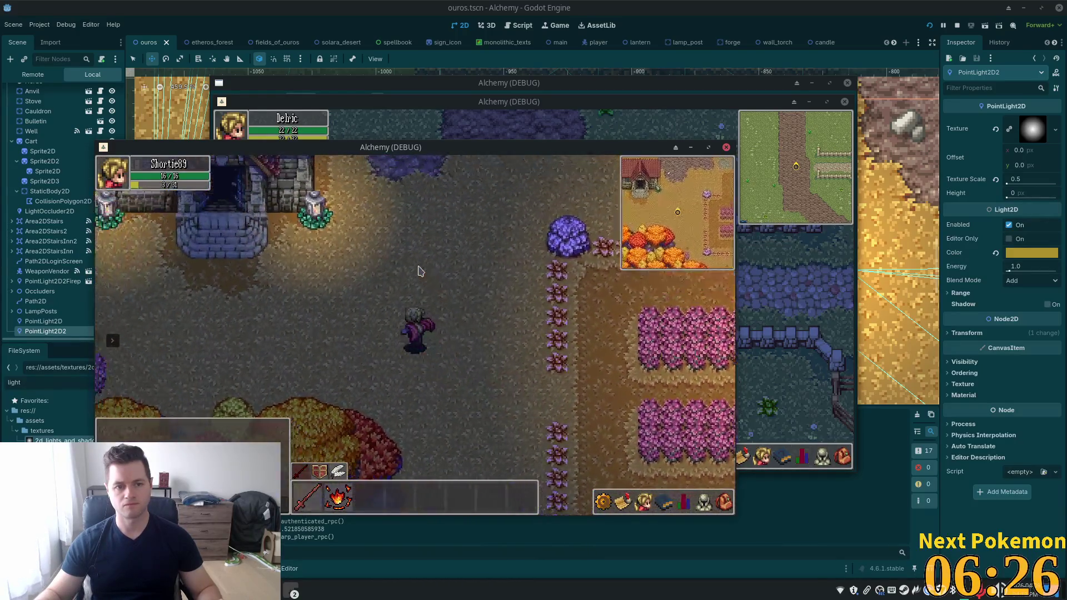
pyautogui.press('w')
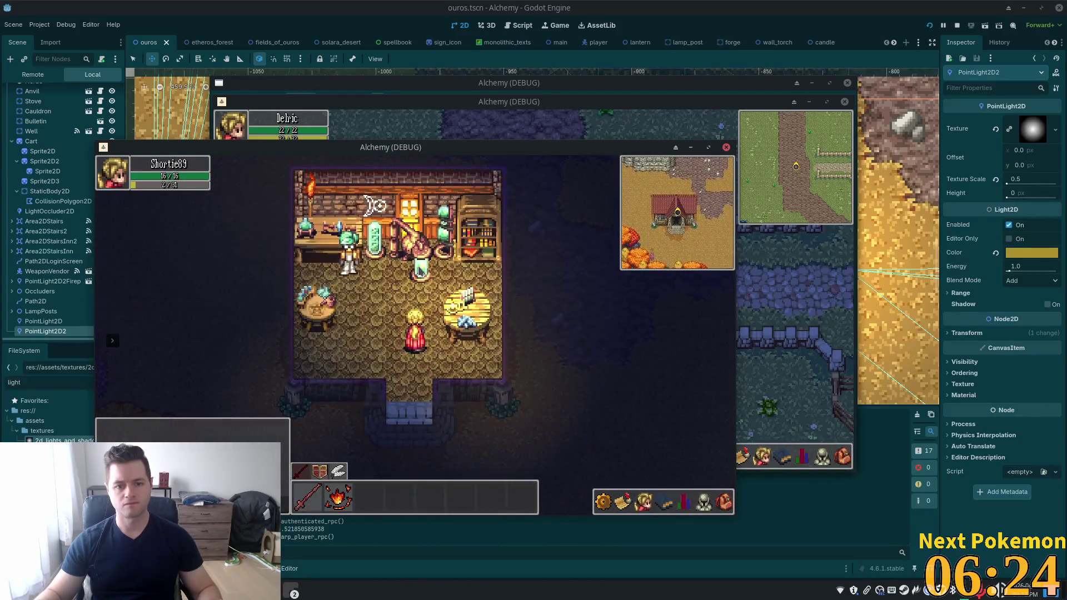
pyautogui.press('s')
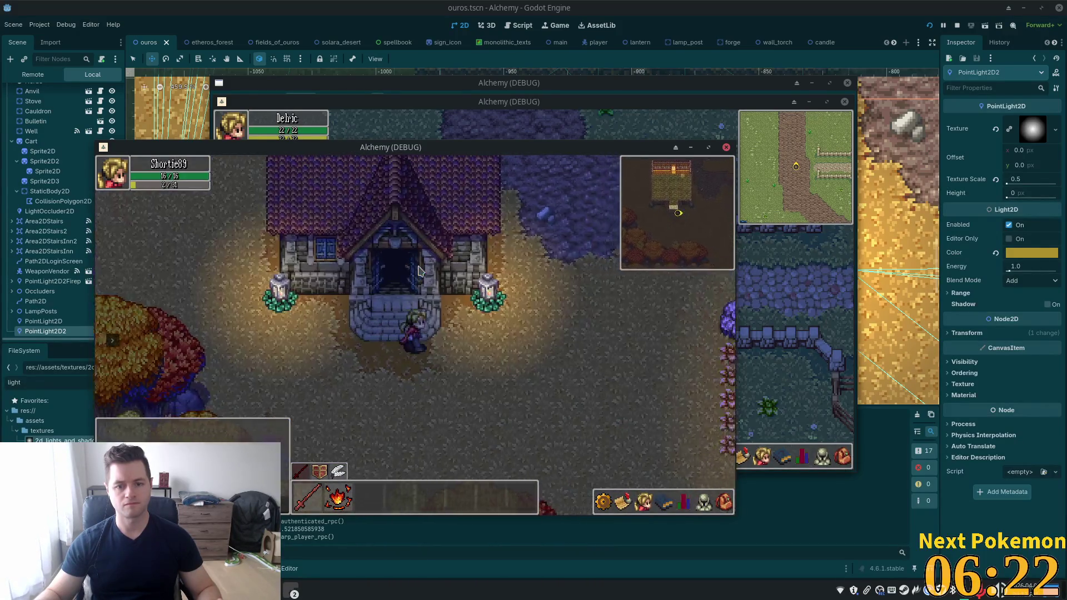
# Walk around outside the glowing shop, then stop the game and bring up the quick file search
pyautogui.press('d')
pyautogui.press('a')
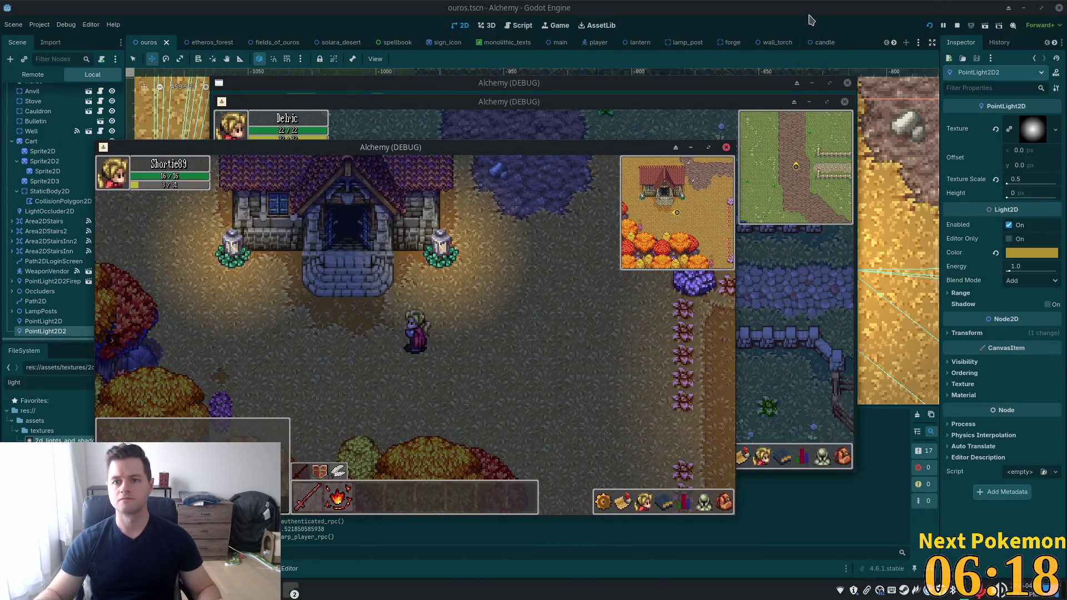
pyautogui.press('F8')
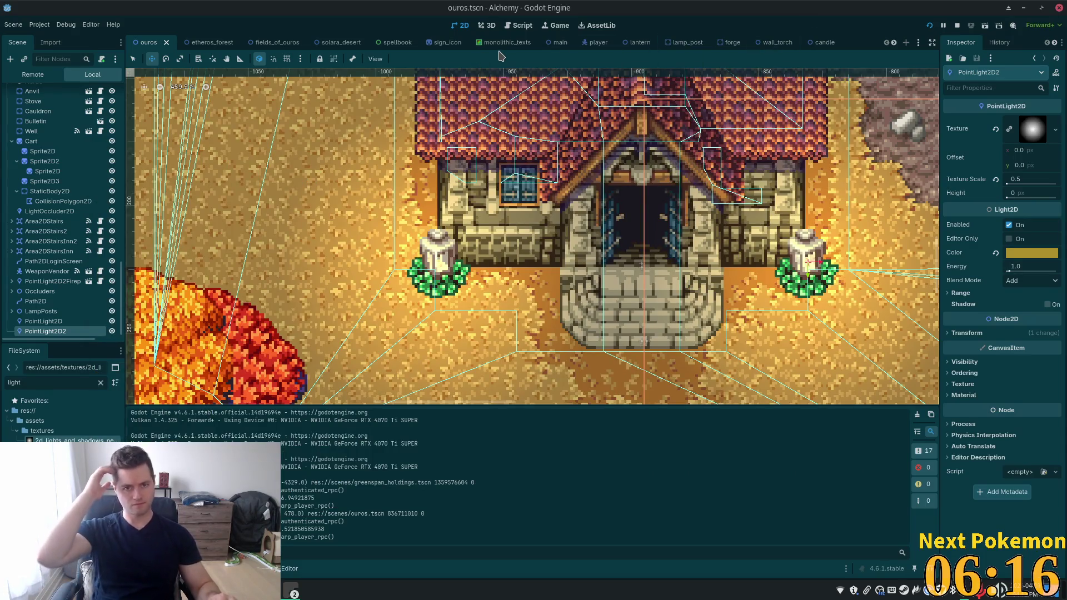
pyautogui.hotkey('alt', 'shift', 'o')
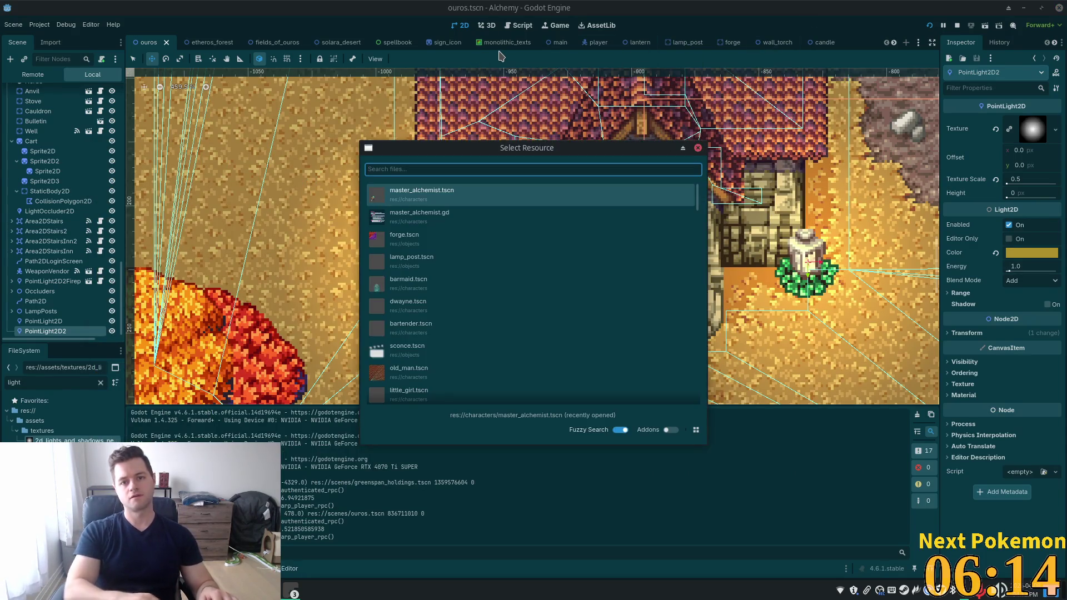
# Open main.tscn, drop the daylight DirectionalLight2D energy to 0.0, and test-run the game
pyautogui.press('Escape')
pyautogui.click(548, 42)
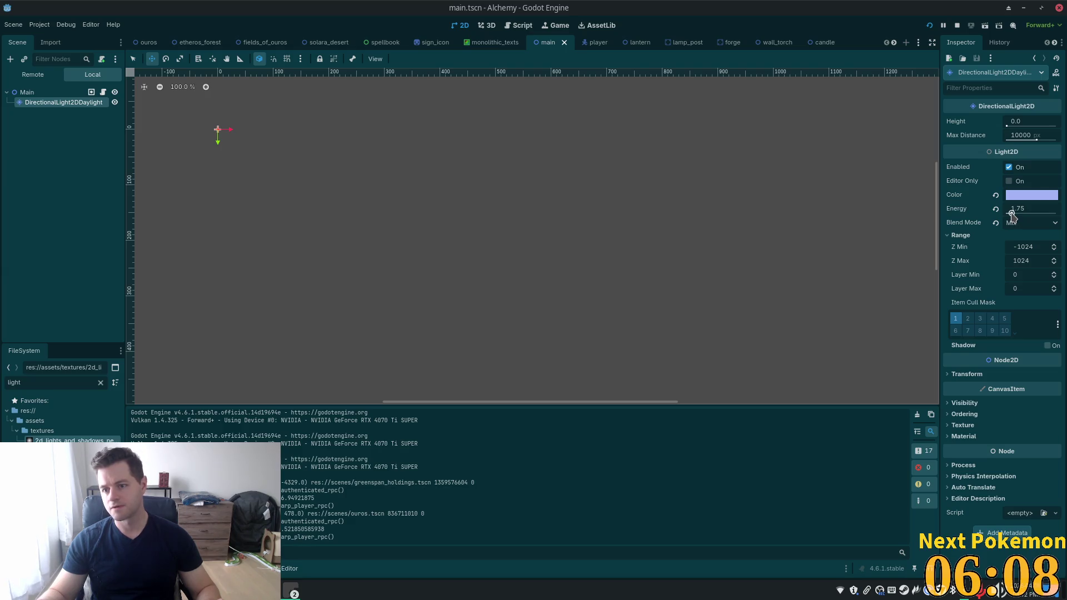
pyautogui.moveTo(1011, 214); pyautogui.dragTo(977, 219)
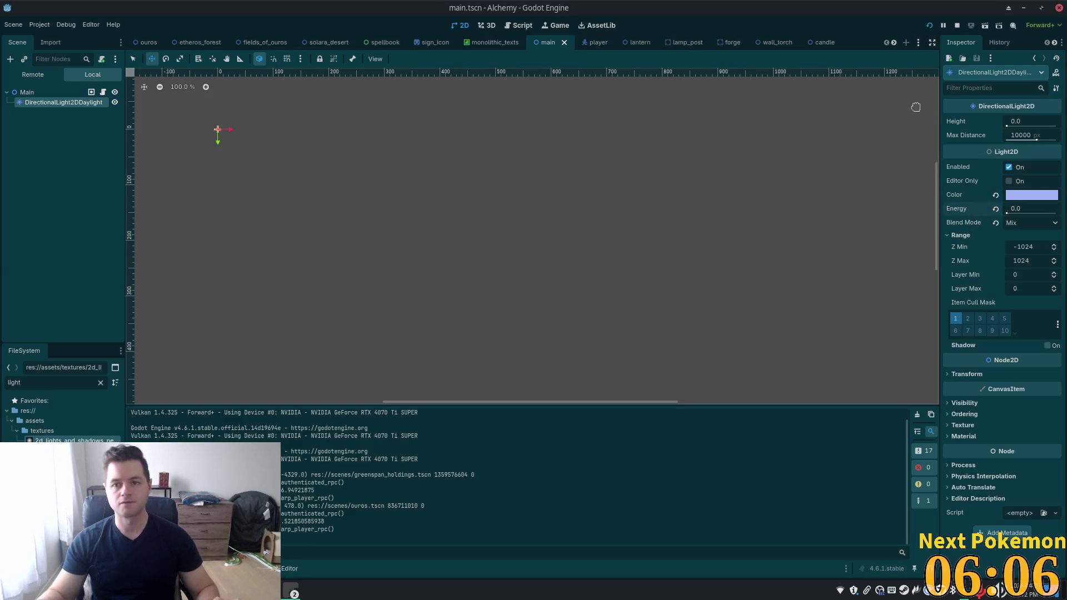
pyautogui.click(928, 25)
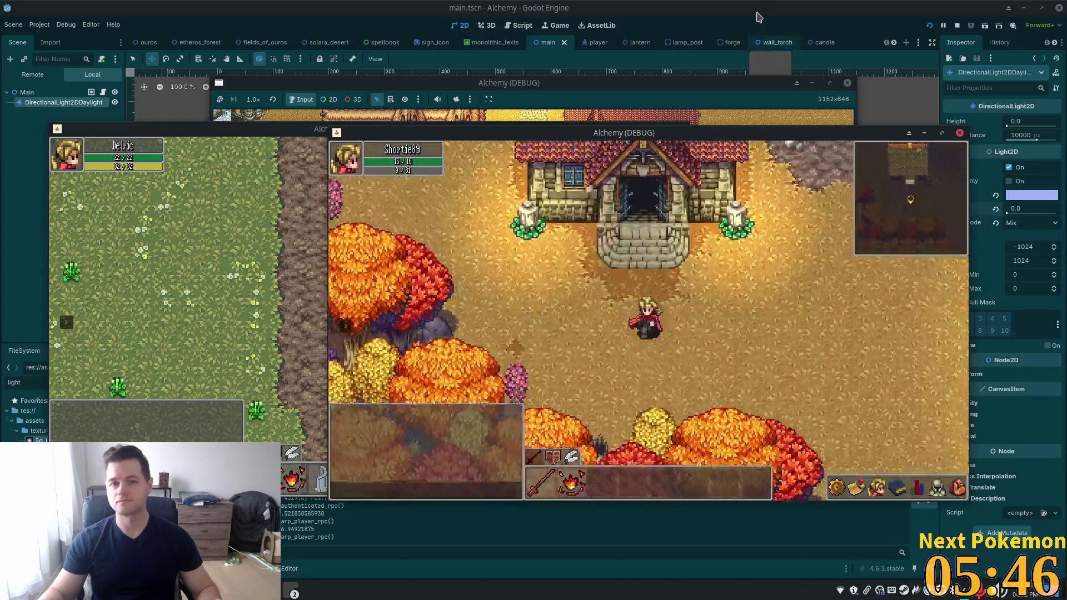
pyautogui.press('F8')
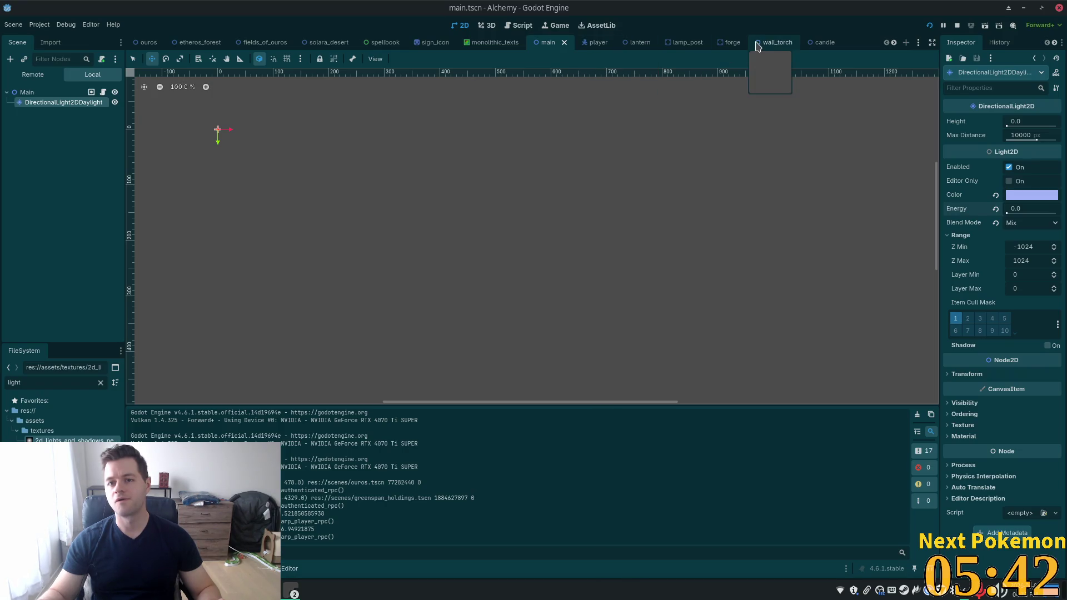
# Open the lantern's circadian_light.gd and inspect its TimeEventManager sunset connection line
pyautogui.click(633, 43)
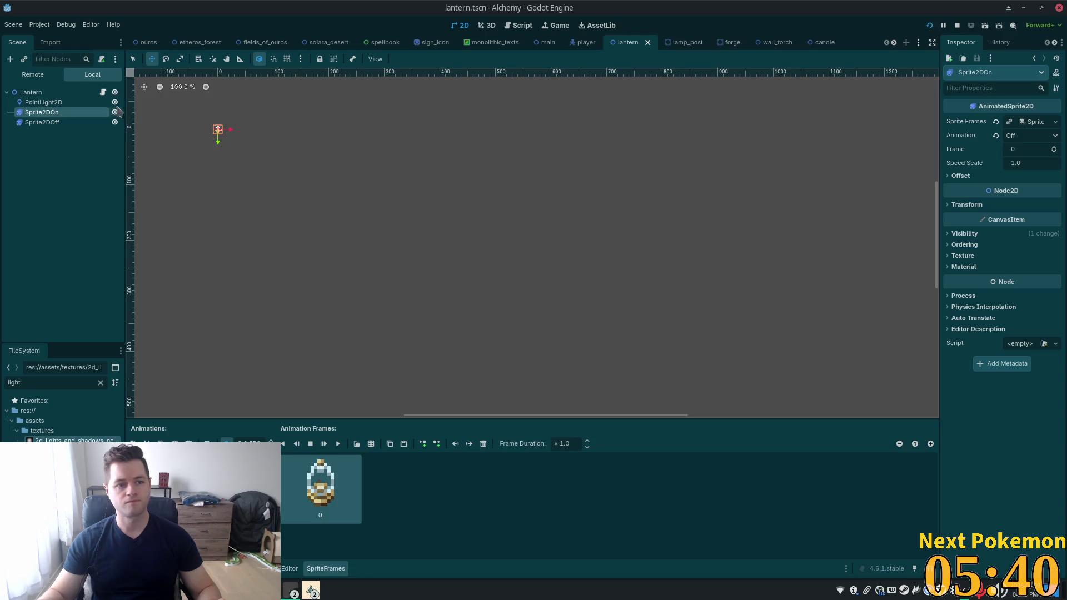
pyautogui.click(103, 91)
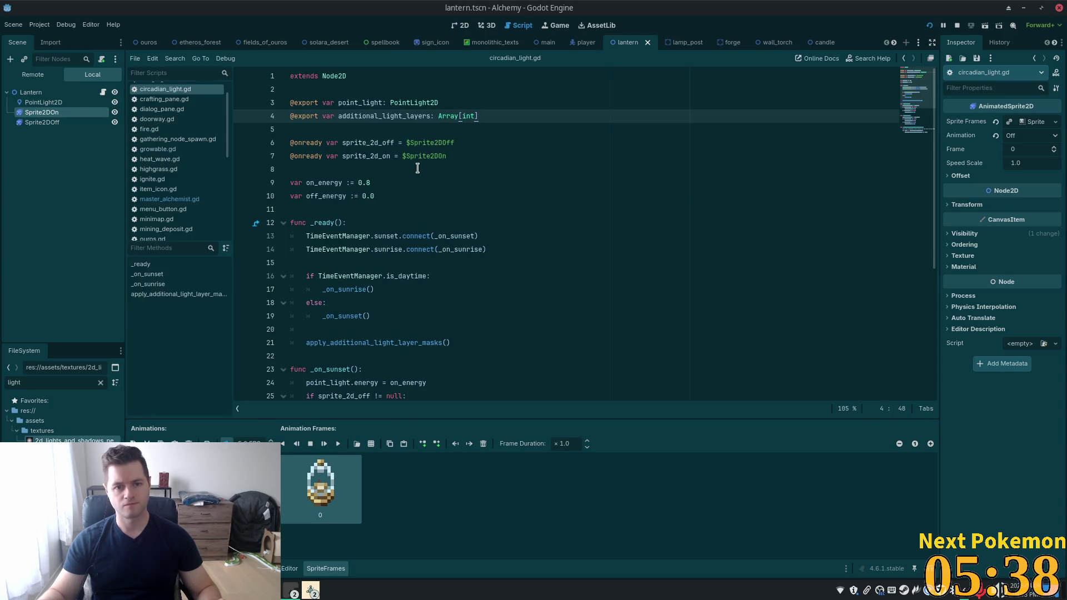
pyautogui.scroll(-4, 439, 161)
pyautogui.scroll(2, 411, 148)
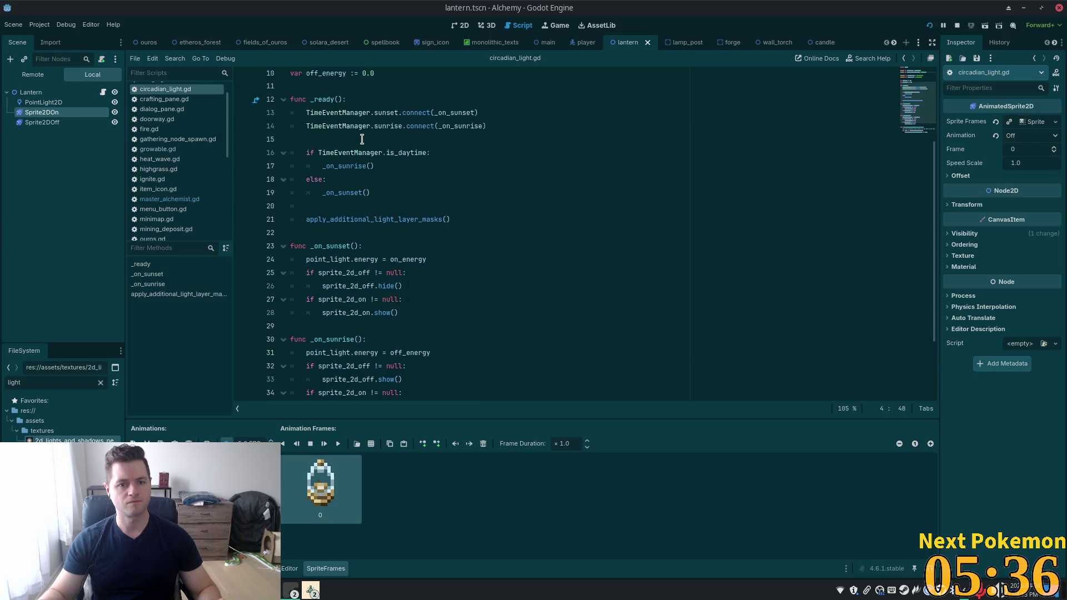
pyautogui.click(326, 157)
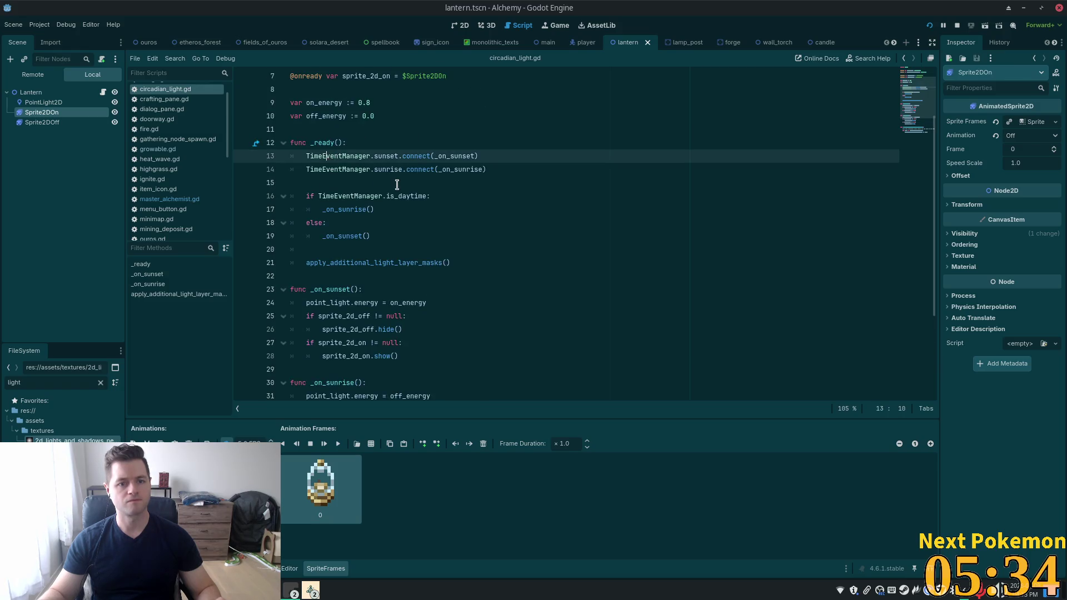
pyautogui.doubleClick(353, 157)
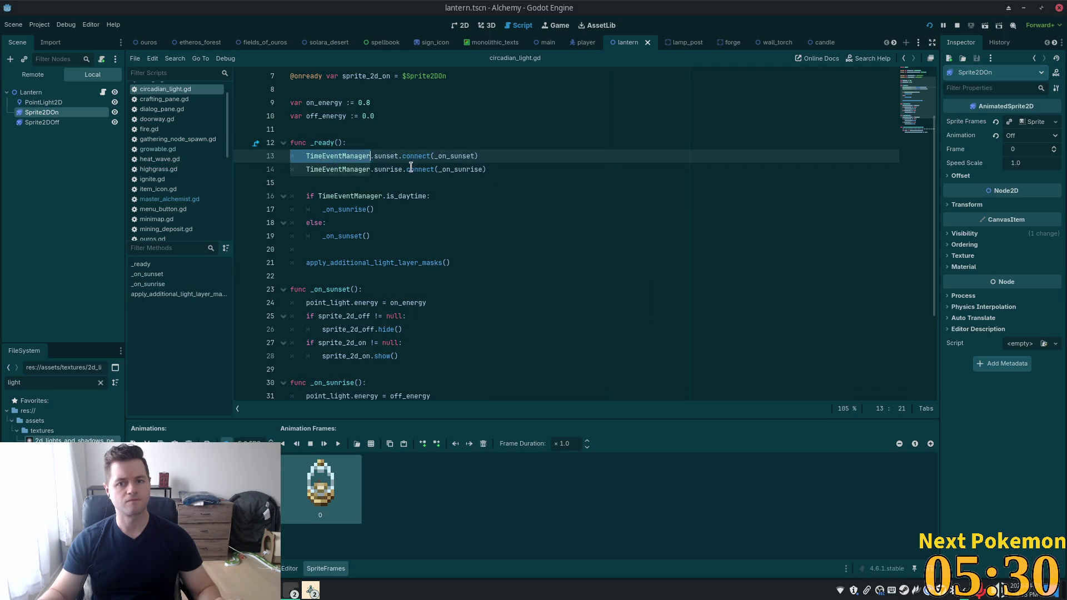
pyautogui.click(626, 177)
# Quick-open time_event_manager.gd by searching 'time_'
pyautogui.hotkey('shift', 'alt', 'o')
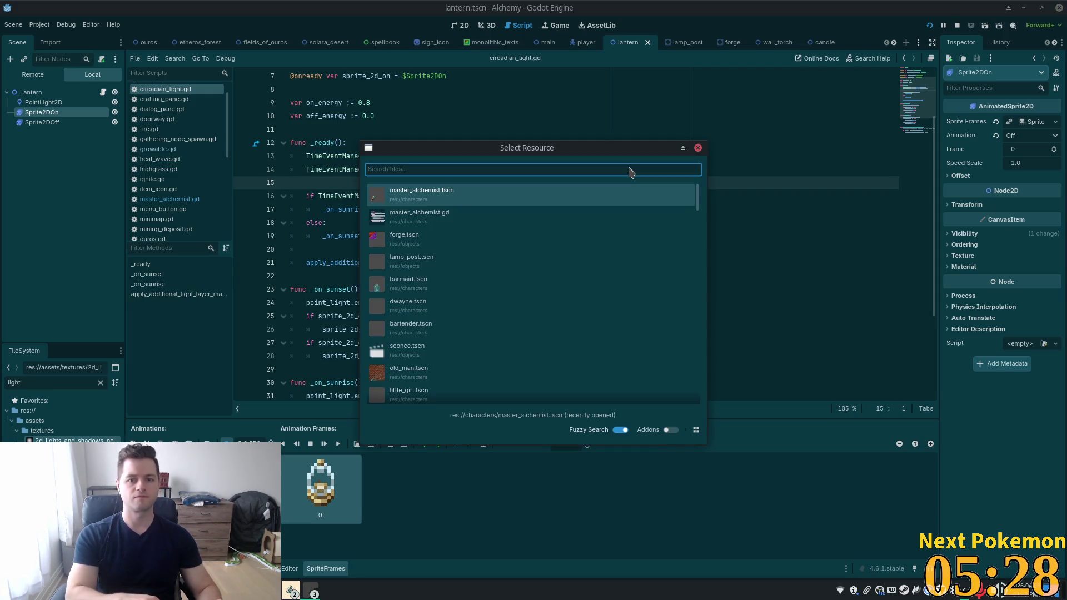
pyautogui.write('time_')
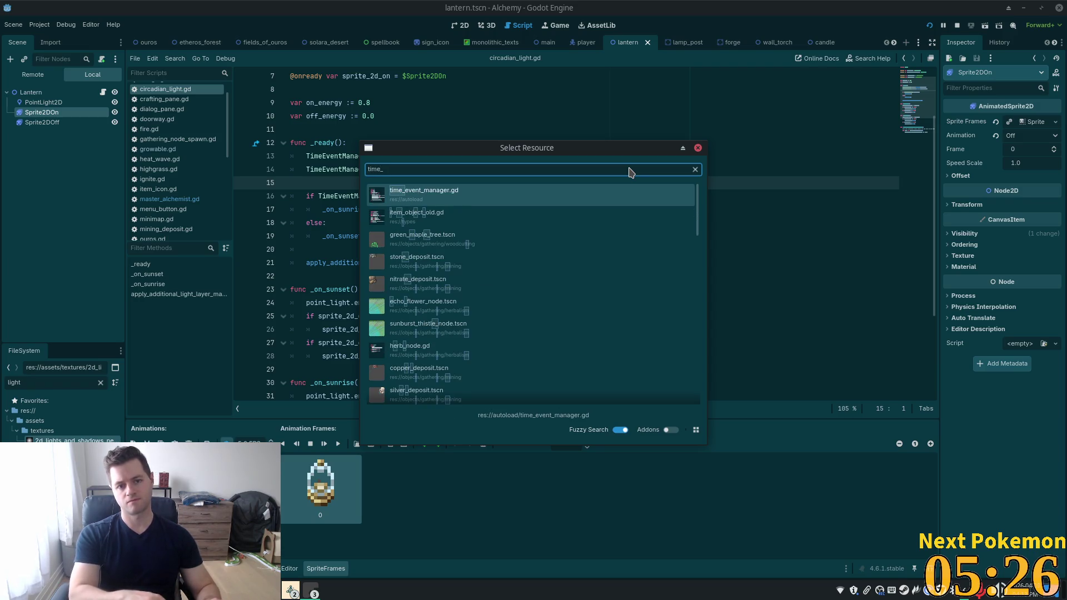
pyautogui.press('Return')
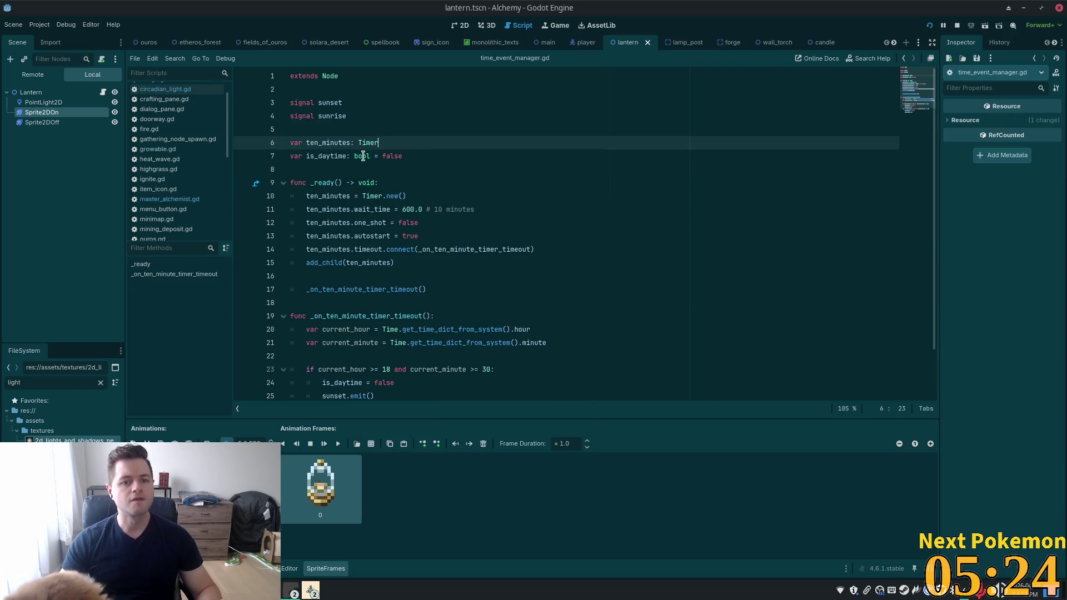
# Change the is_daytime default from false to true and briefly test the game
pyautogui.doubleClick(391, 154)
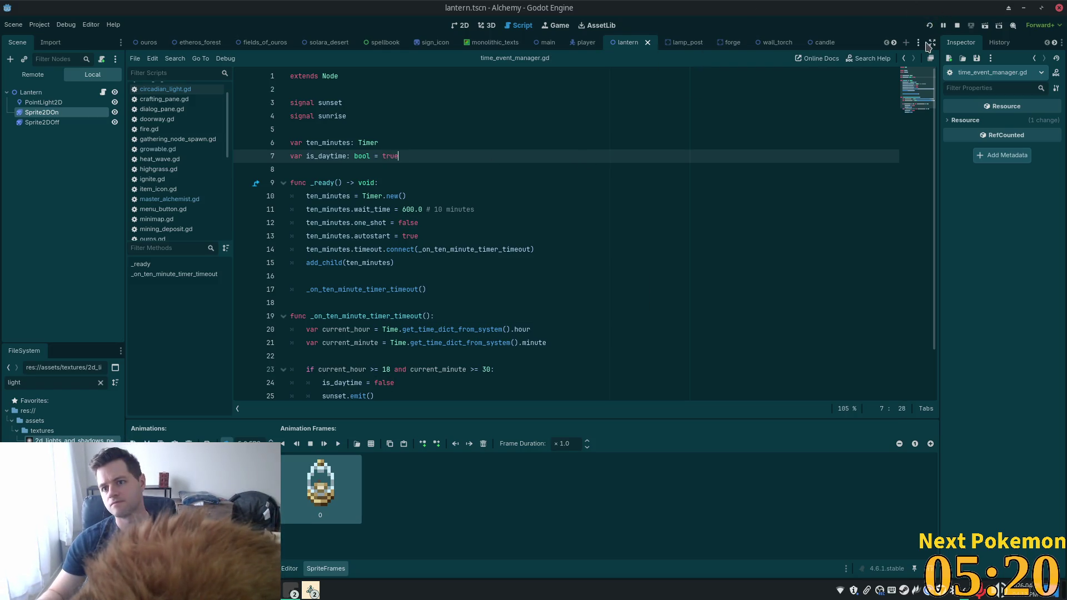
pyautogui.press('F5')
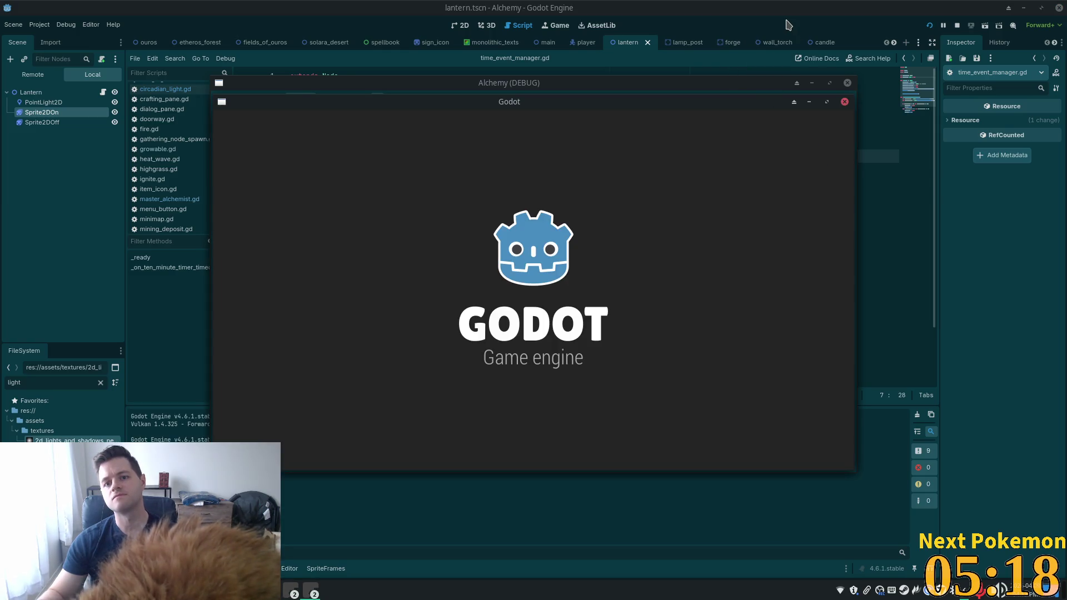
pyautogui.press('F8')
# Set is_daytime to true in the sunrise branch on line 27 and run the game again
pyautogui.scroll(-2, 462, 279)
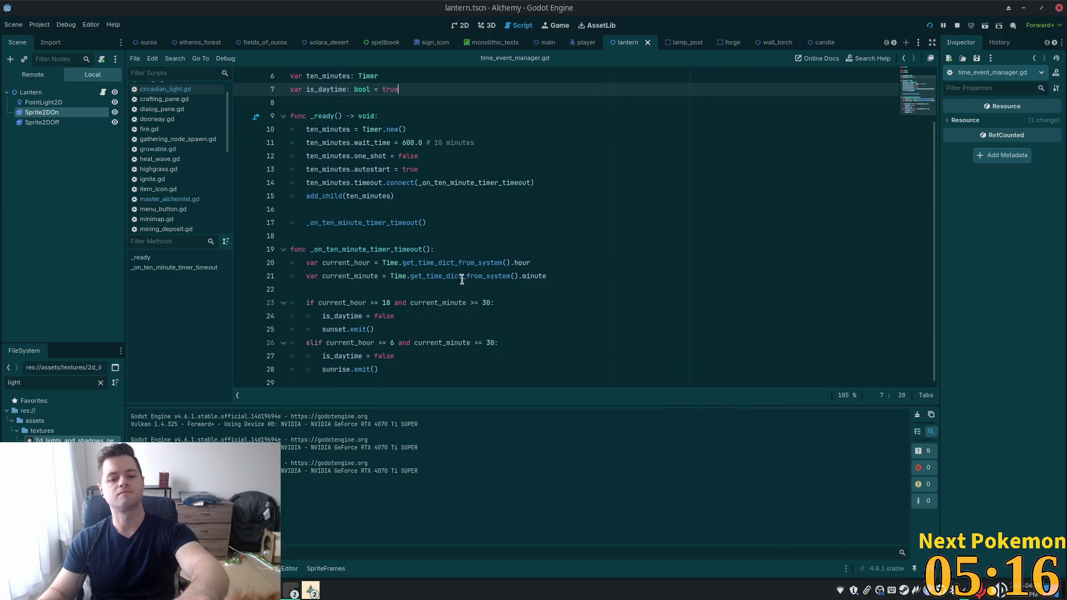
pyautogui.doubleClick(378, 355)
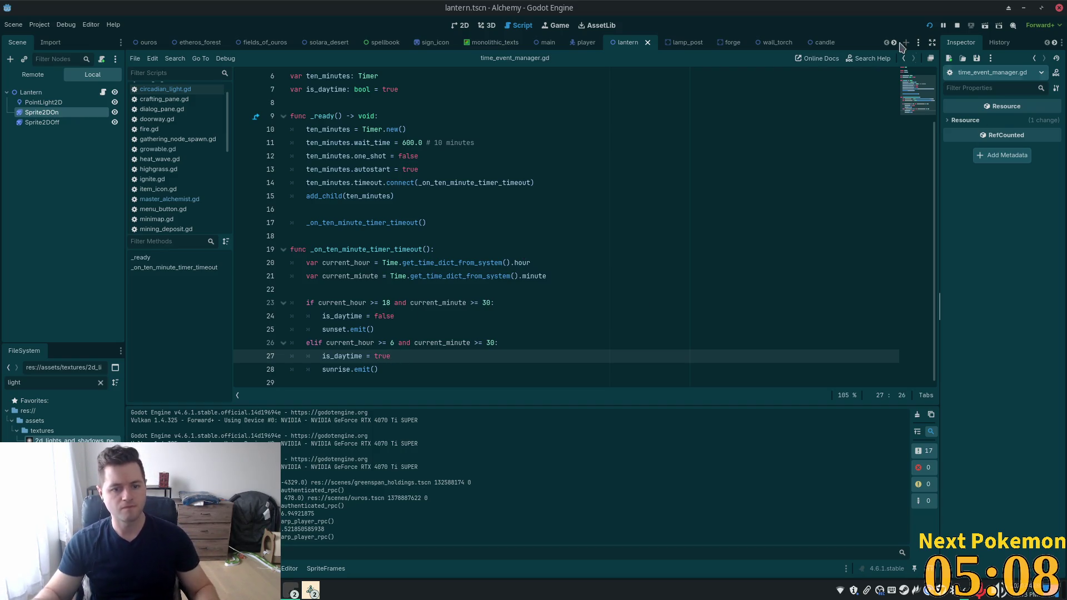
pyautogui.click(928, 28)
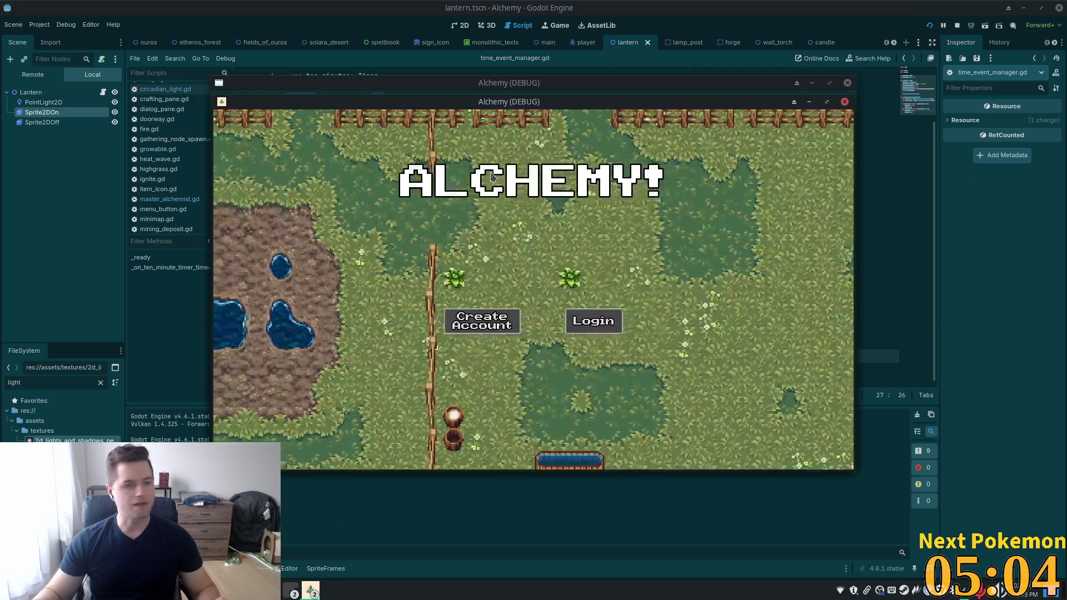
# Place the game window over the editor, then walk past the pond and bridge into the alchemy shop and back out to a house
pyautogui.moveTo(567, 101)
pyautogui.mouseDown()
pyautogui.moveTo(436, 143)
pyautogui.moveTo(416, 128)
pyautogui.mouseUp()
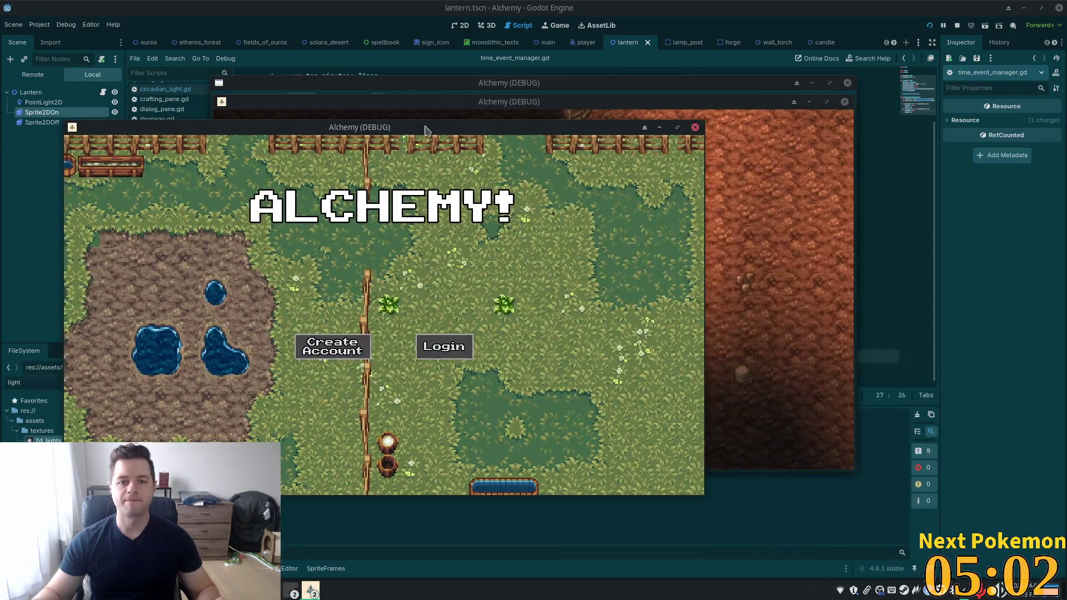
pyautogui.press('a')
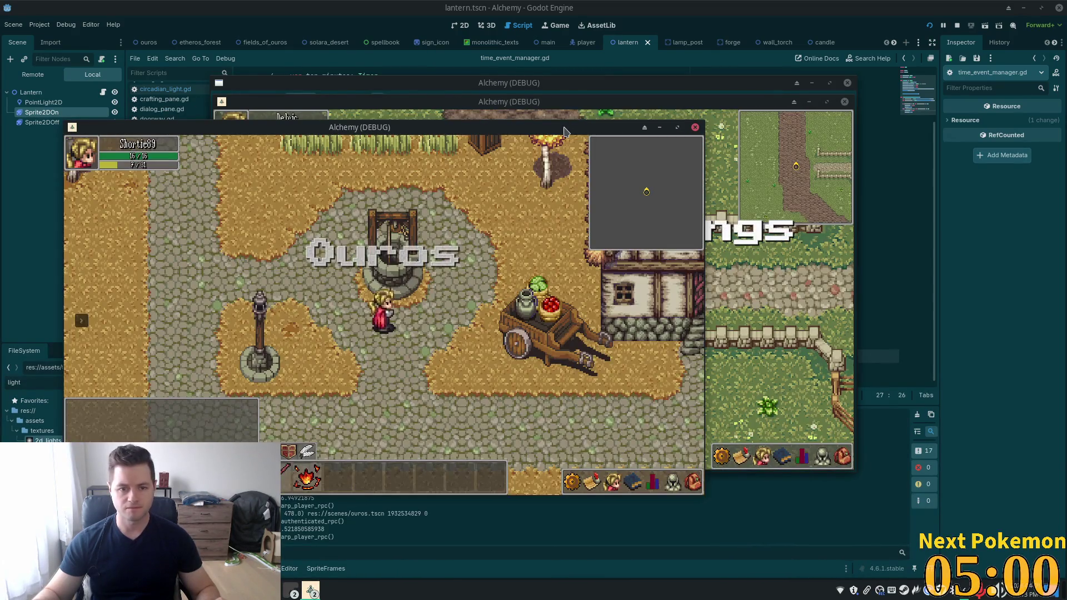
pyautogui.press('w')
pyautogui.press('a')
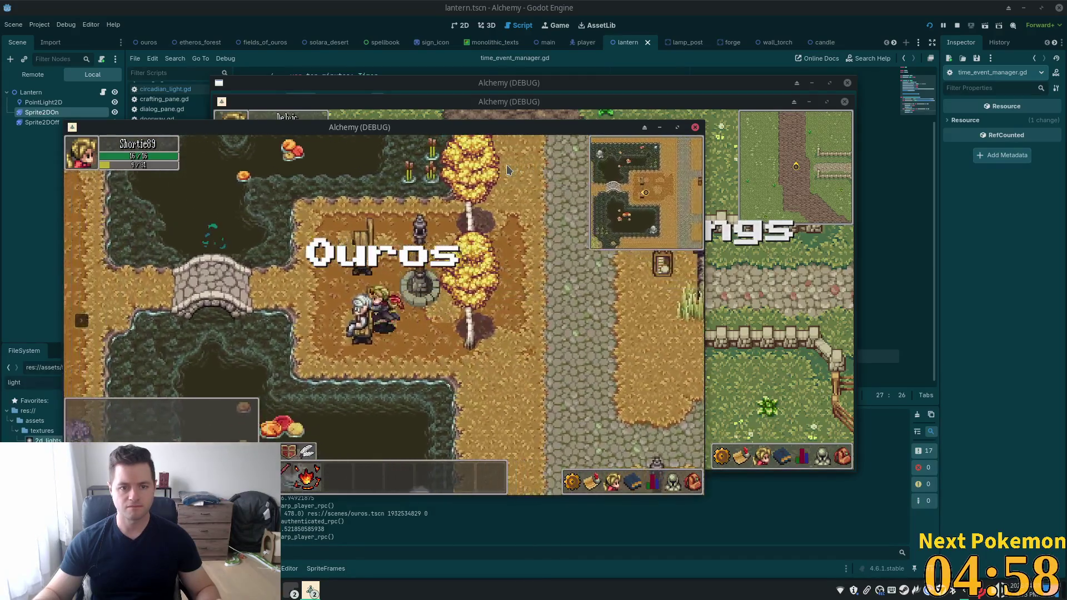
pyautogui.press('a')
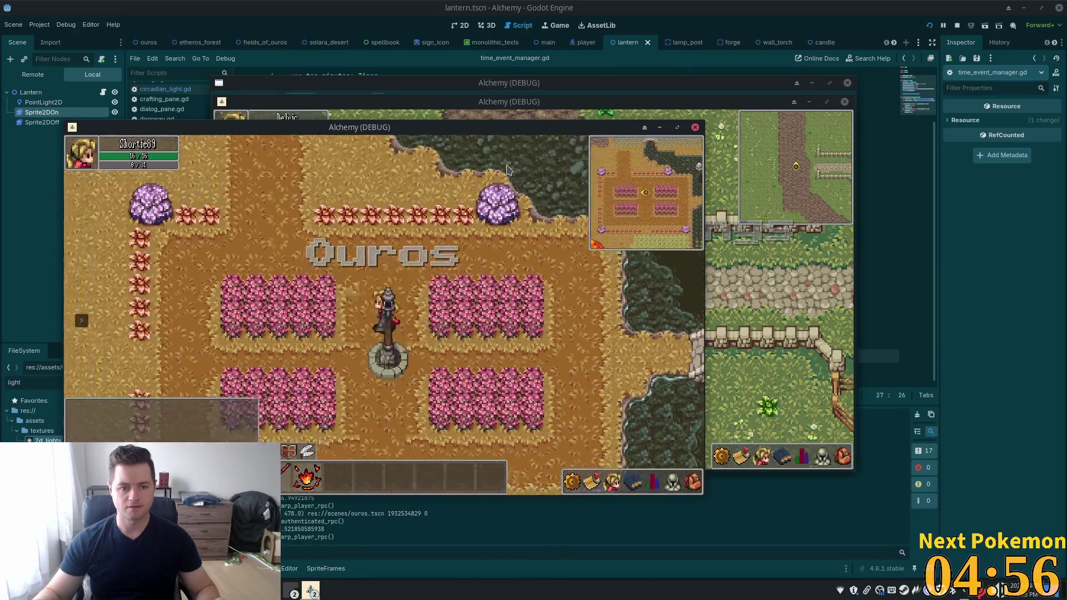
pyautogui.press('w')
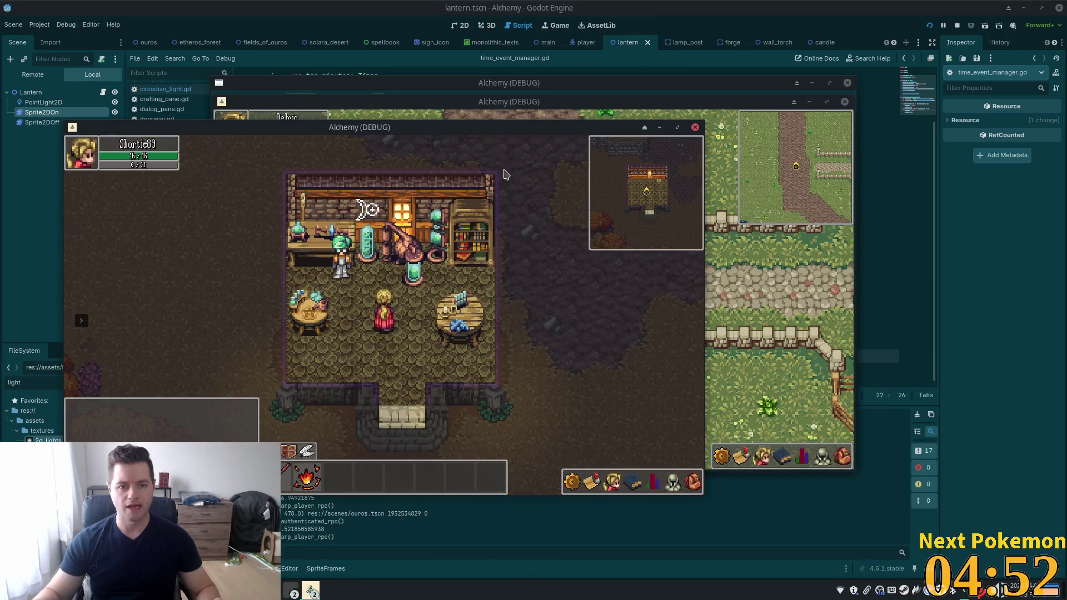
pyautogui.press('s')
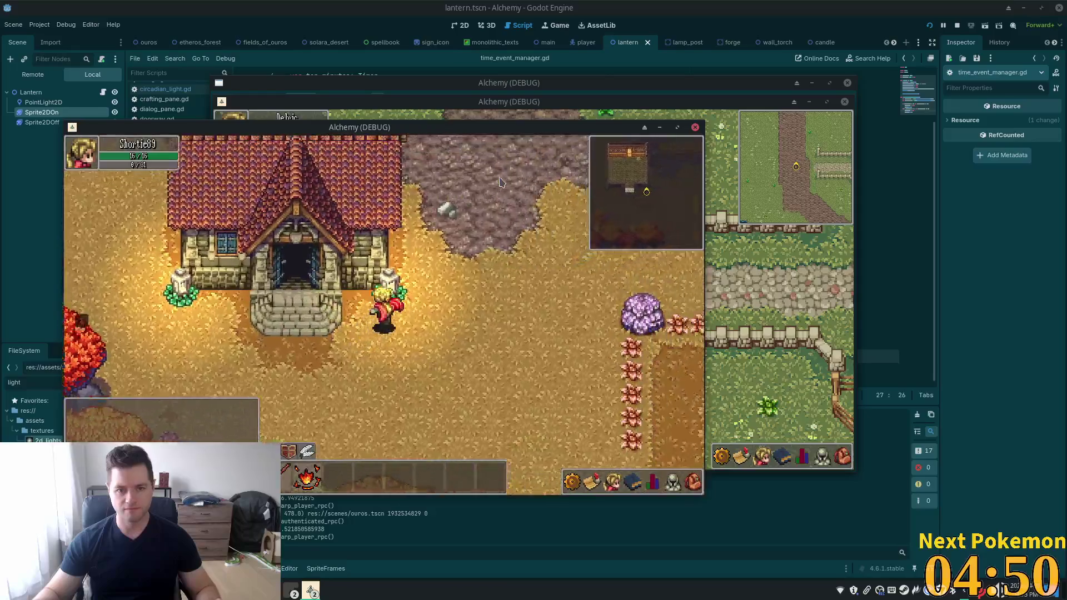
pyautogui.press('d')
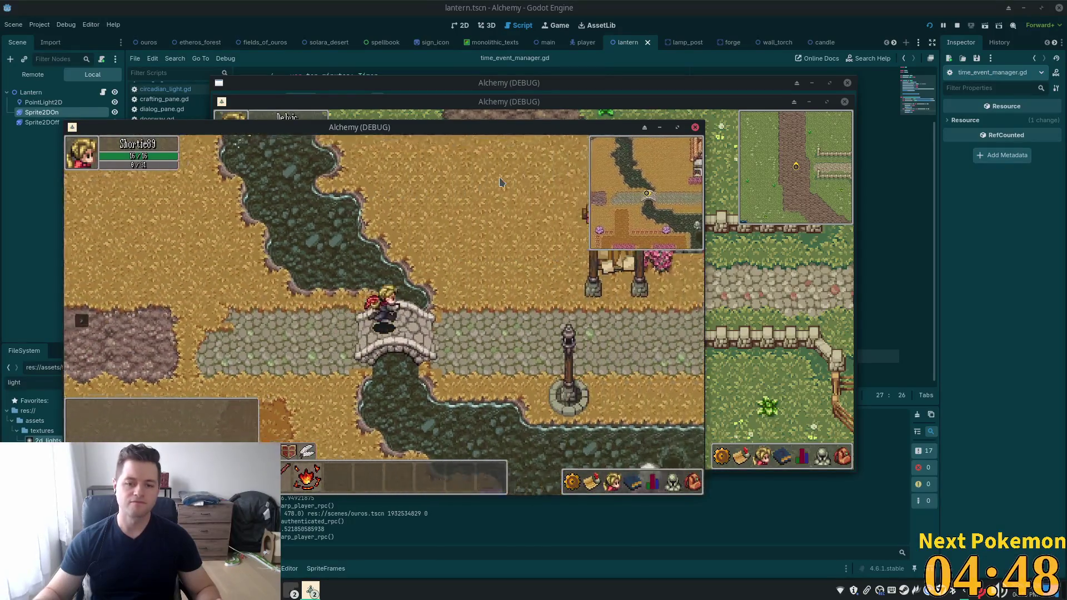
pyautogui.press('d')
pyautogui.press('w')
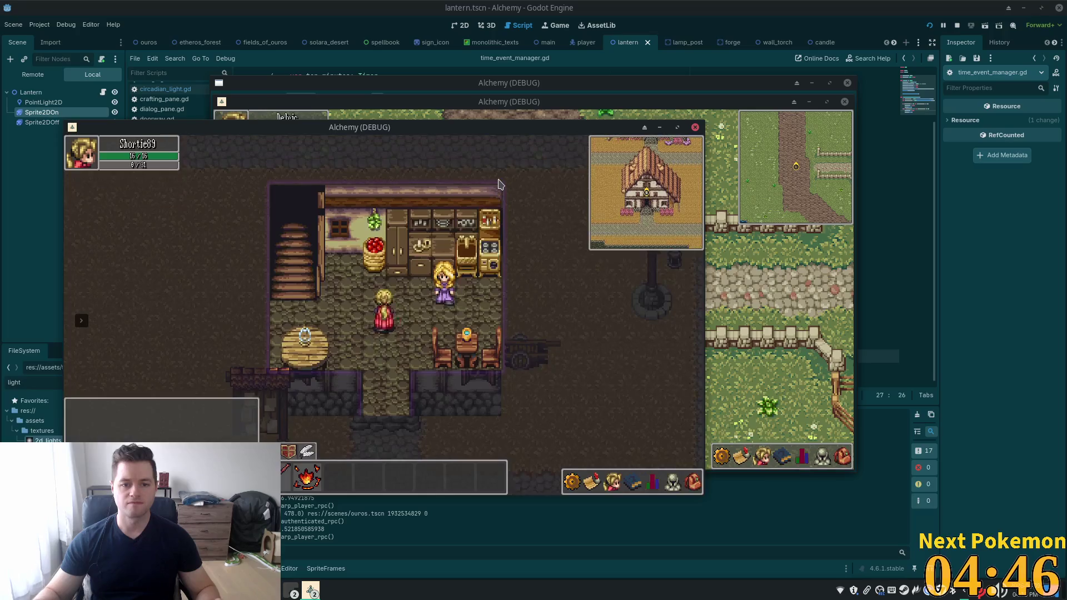
# Walk along the village street, step in and out of the thatched house, and enter the inn
pyautogui.press('Down')
pyautogui.press('Right')
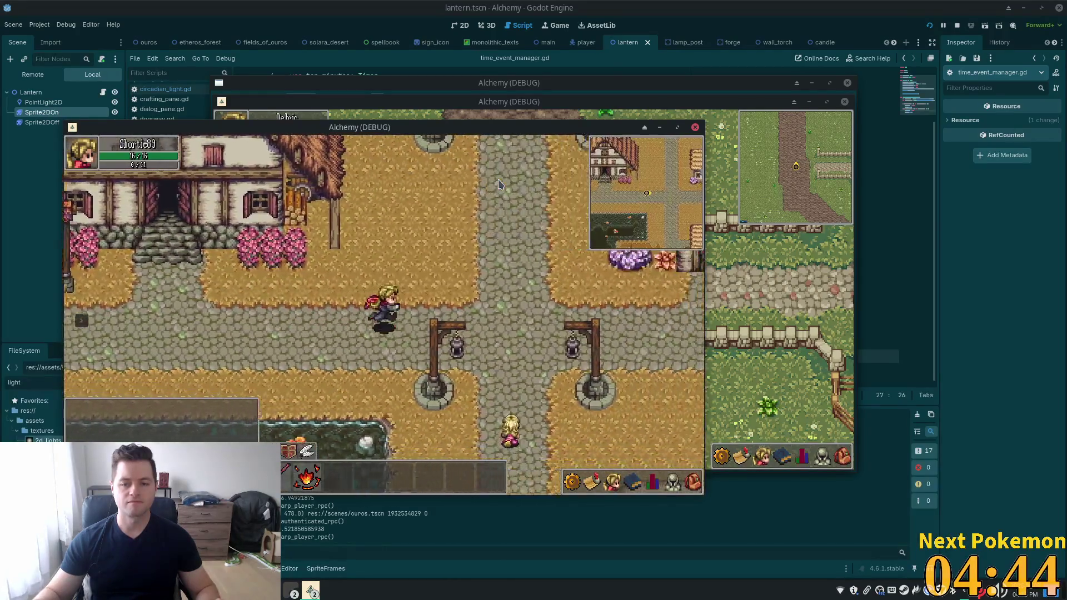
pyautogui.press('Up')
pyautogui.press('Down')
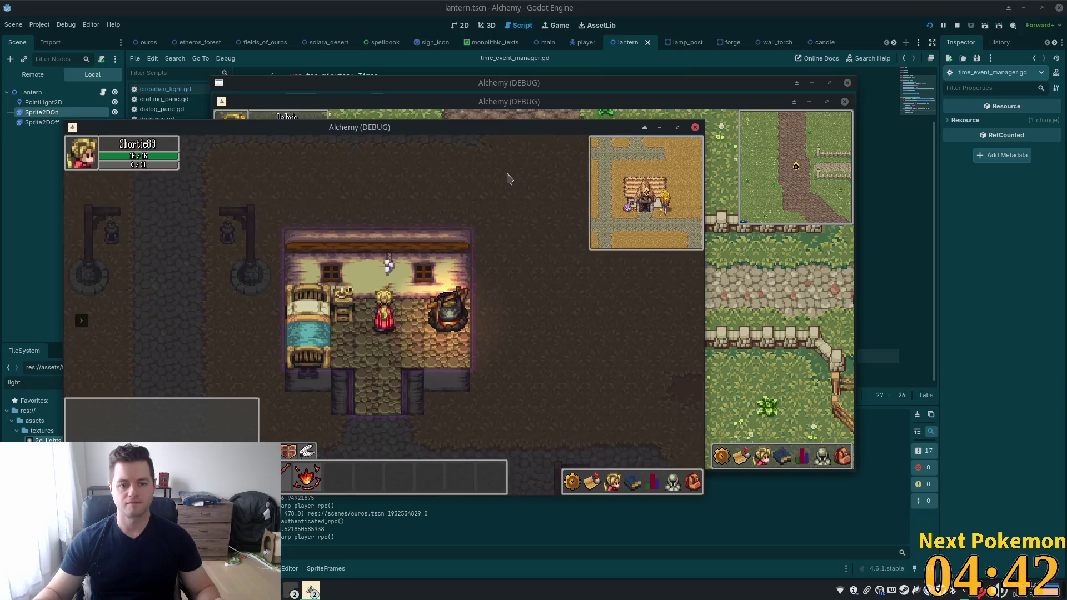
pyautogui.press('Up')
pyautogui.press('Left')
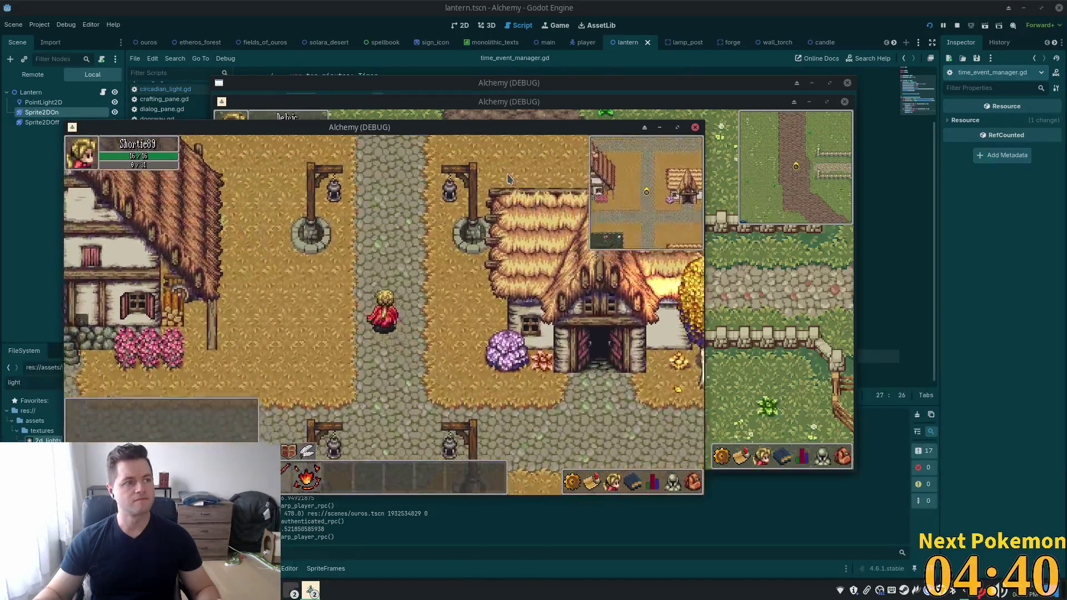
pyautogui.press('Up')
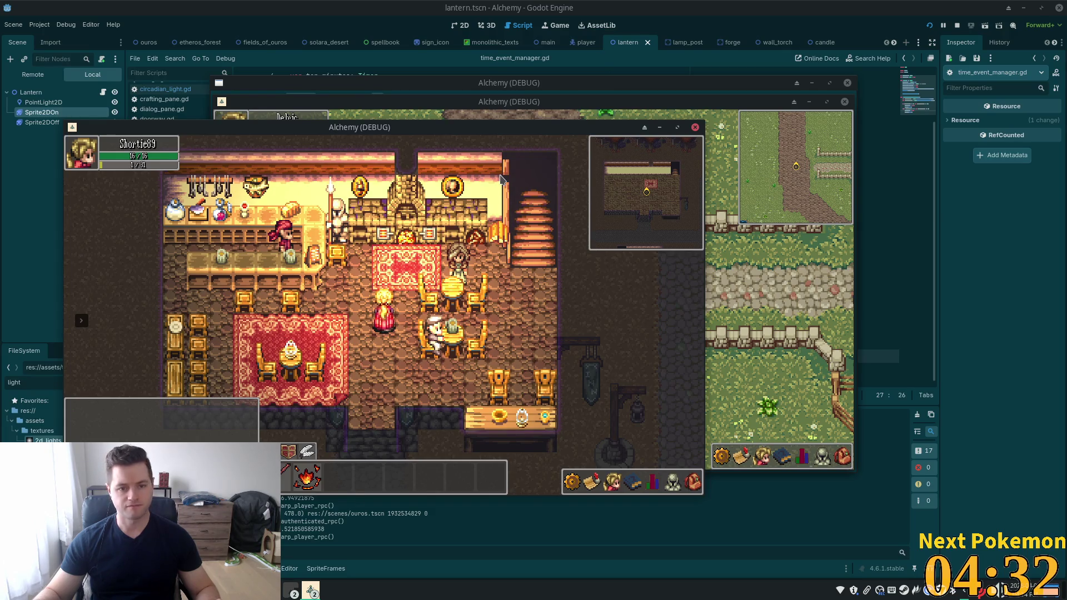
# Walk through the daylit tavern, up to the bedroom and back down, then out onto the town road
pyautogui.press('Down')
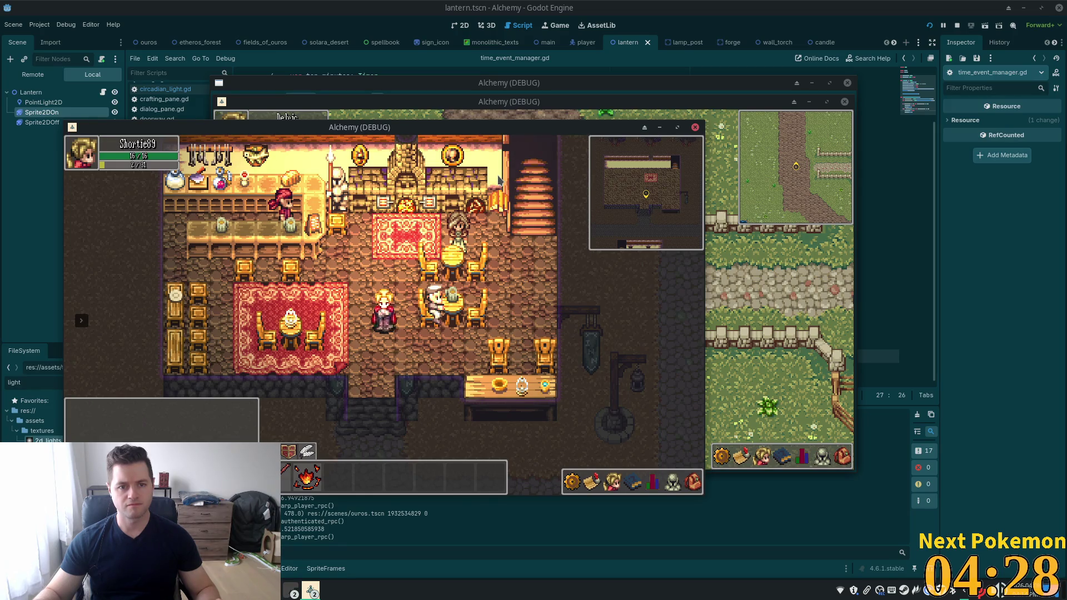
pyautogui.press('Down')
pyautogui.press('Right')
pyautogui.press('Up')
pyautogui.press('Right')
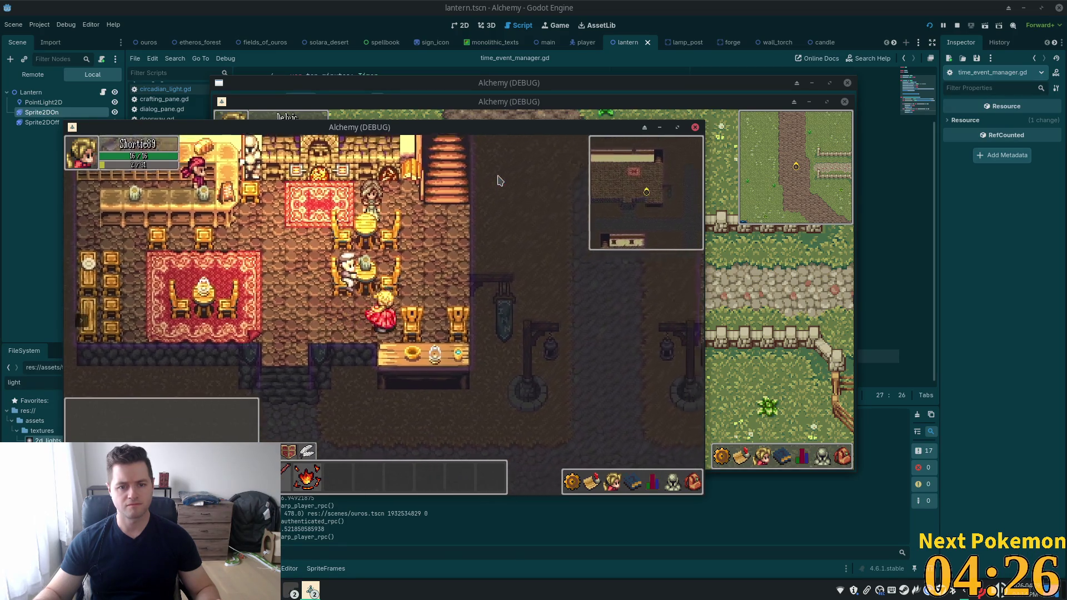
pyautogui.press('Up')
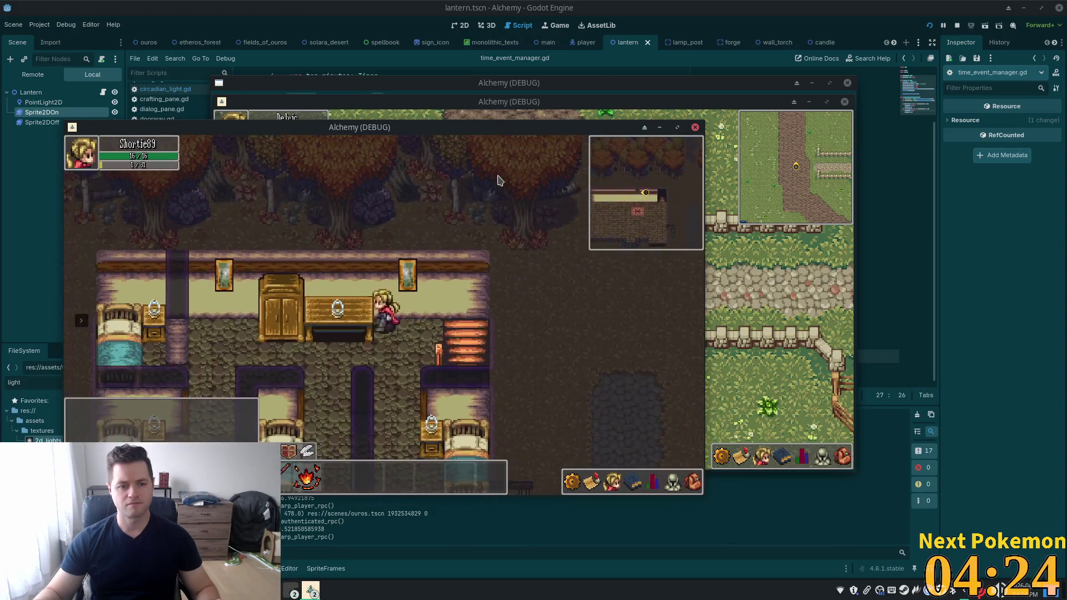
pyautogui.press('Left')
pyautogui.press('Right')
pyautogui.press('Down')
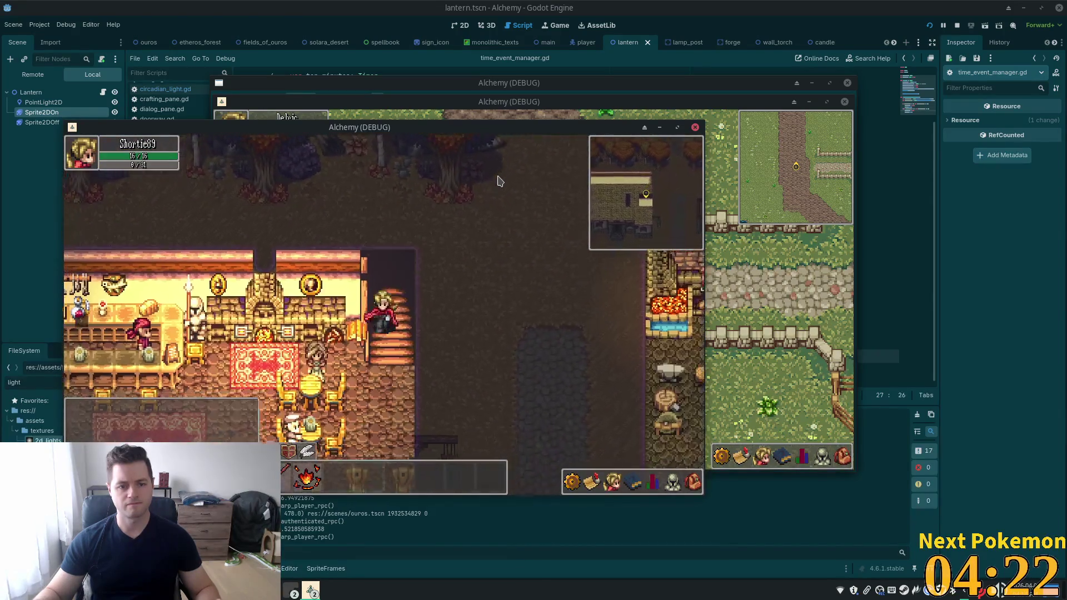
pyautogui.press('Left')
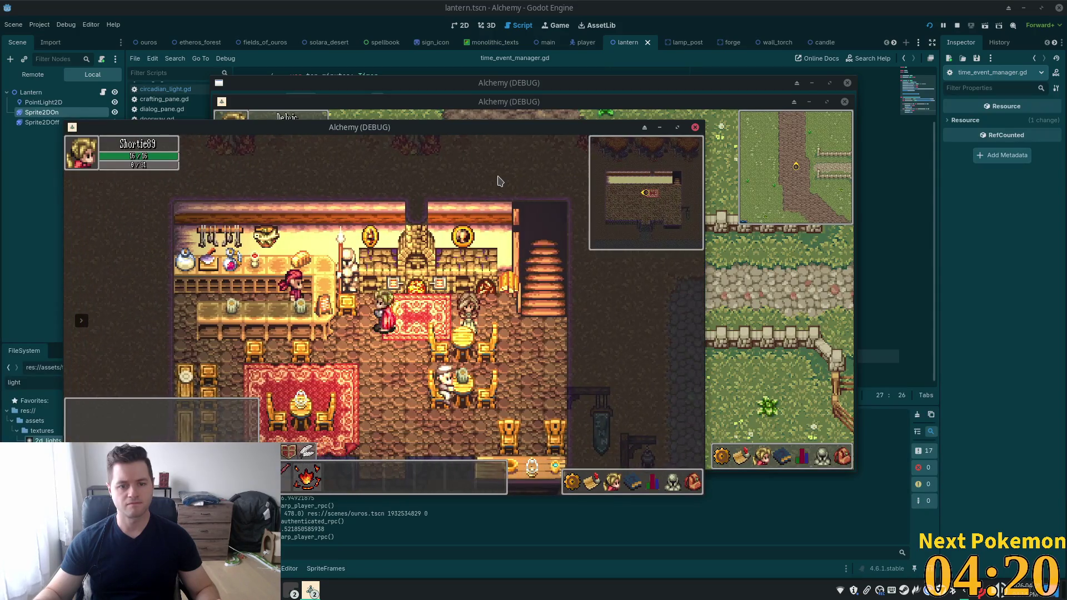
pyautogui.press('Down')
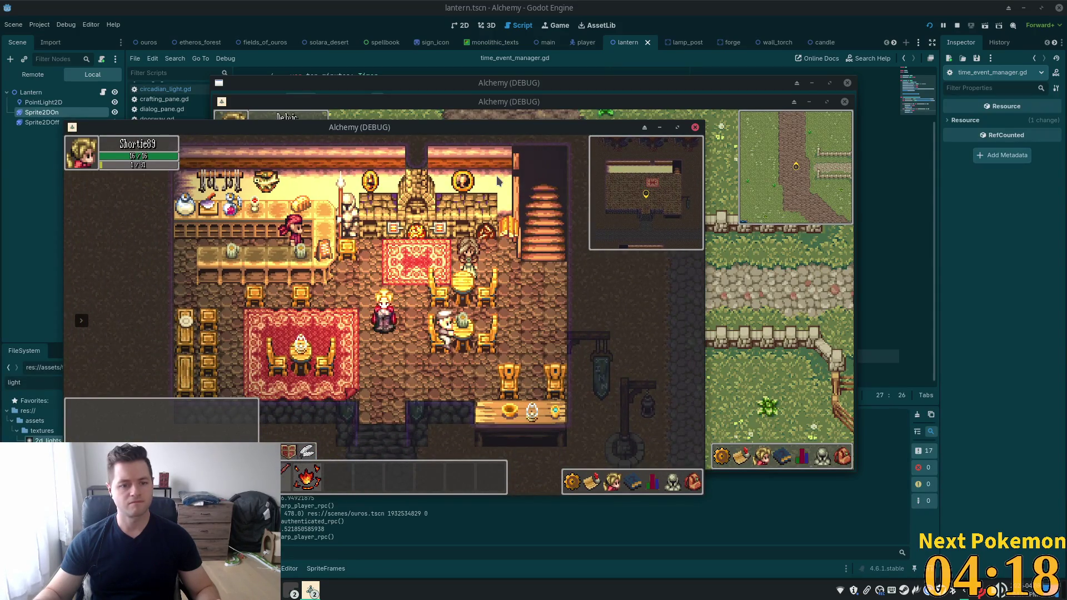
pyautogui.press('Down')
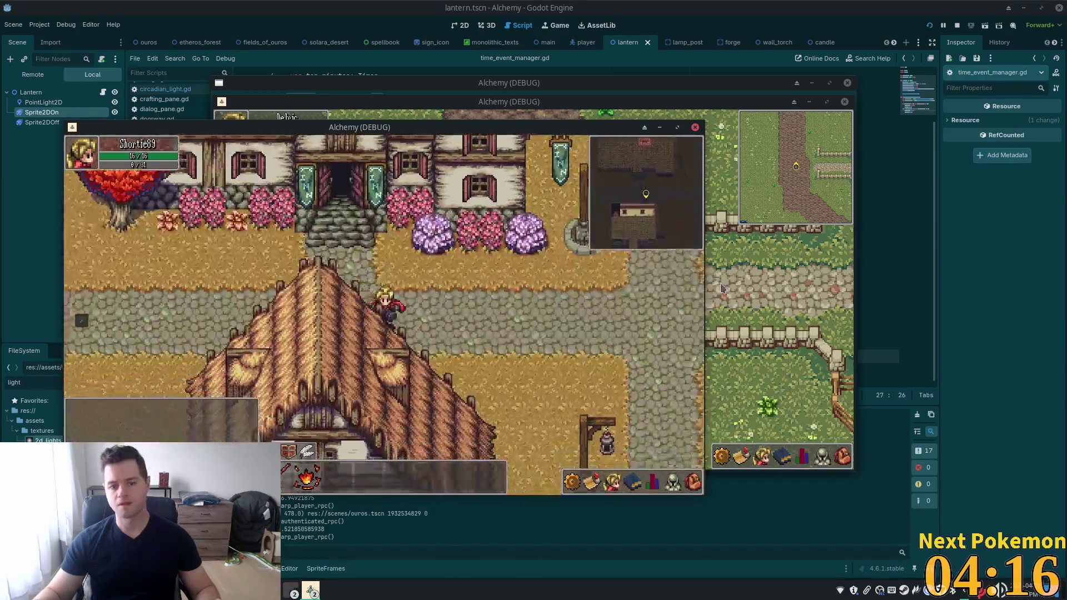
pyautogui.press('Right')
pyautogui.press('Right')
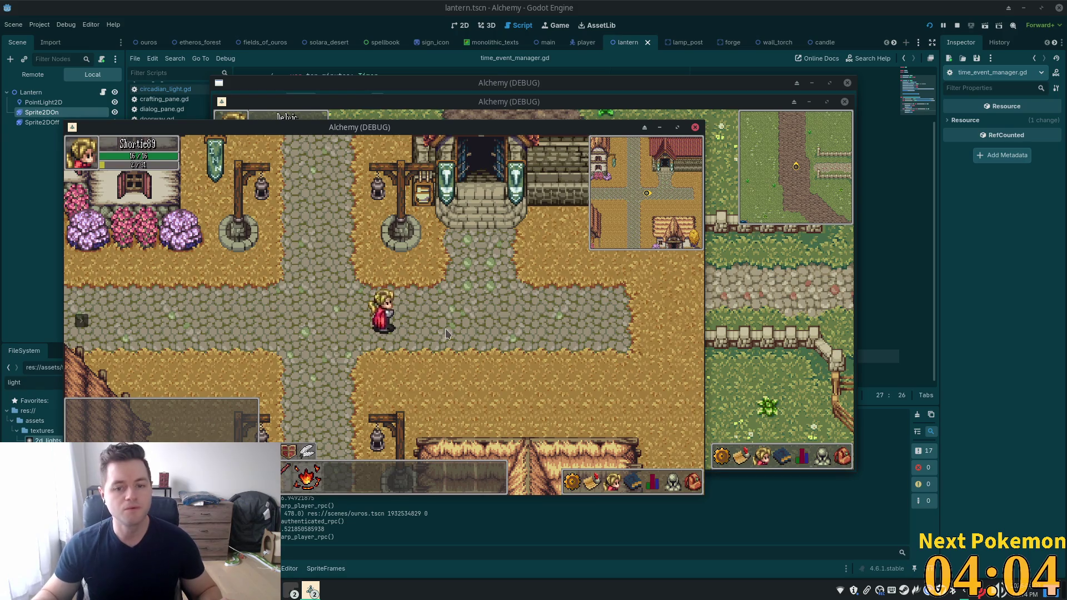
# Walk up the north road to the Blacksmith sign and back to the crossroads
pyautogui.press('Up')
pyautogui.press('Left')
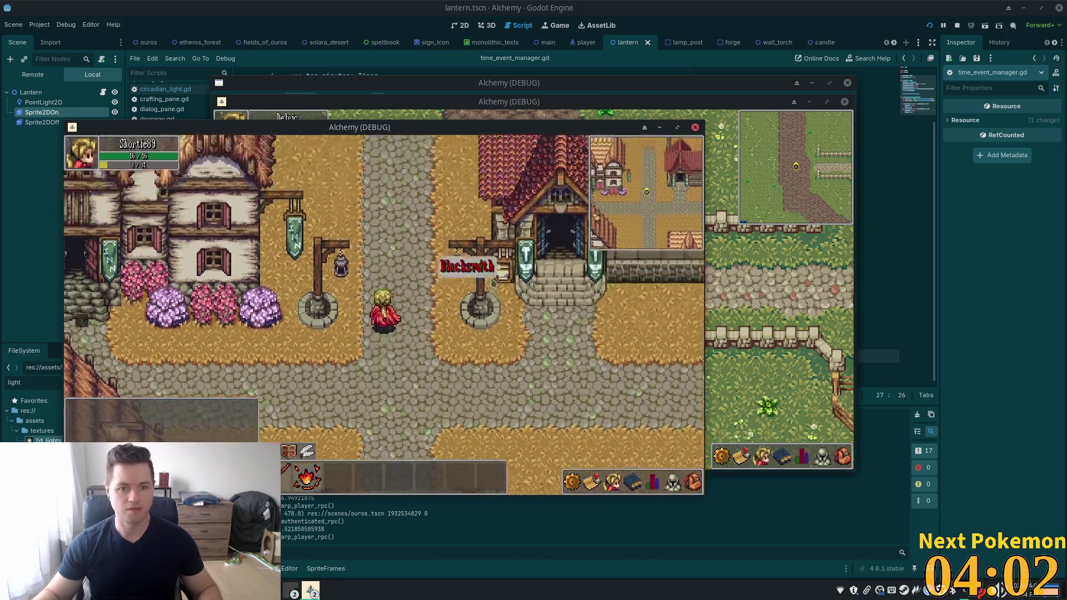
pyautogui.press('Up')
pyautogui.press('Right')
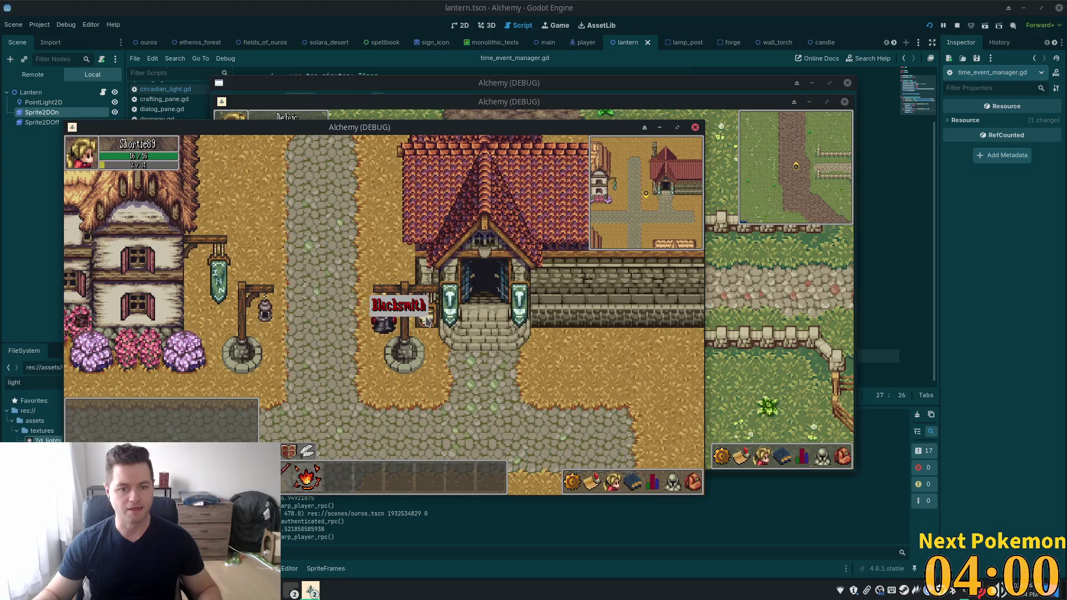
pyautogui.press('Down')
pyautogui.press('Left')
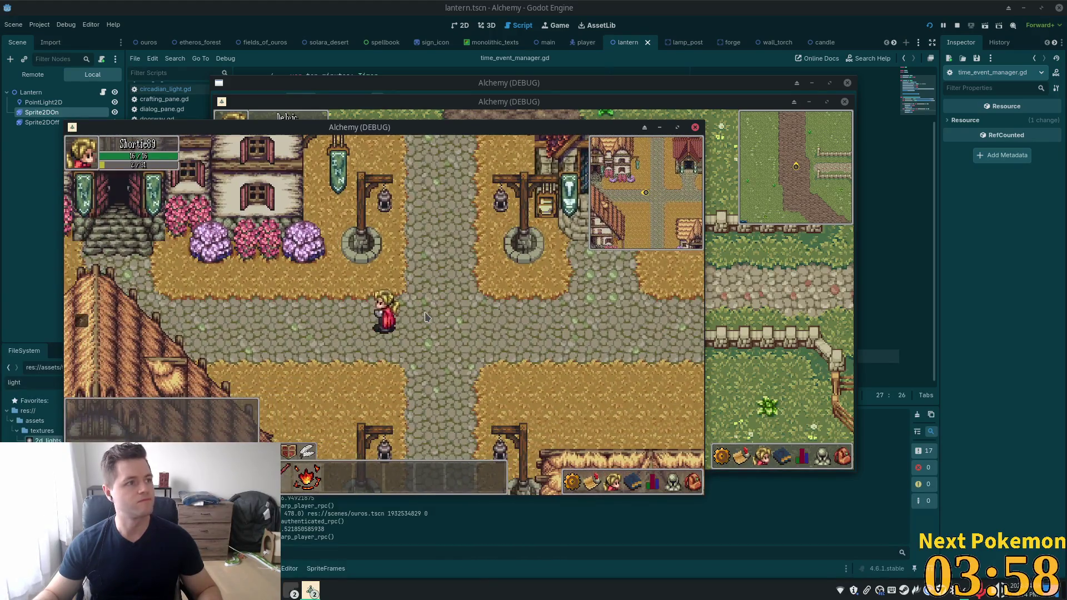